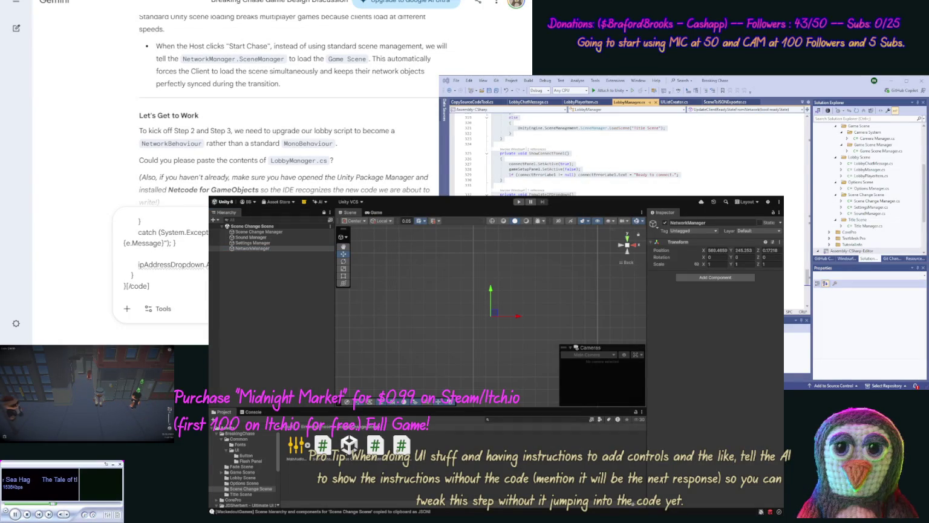
Append the copied Scene Change Scene hierarchy JSON inside [scene] tags and send the prompt
{"action": "type", "text": ", [scene]"}
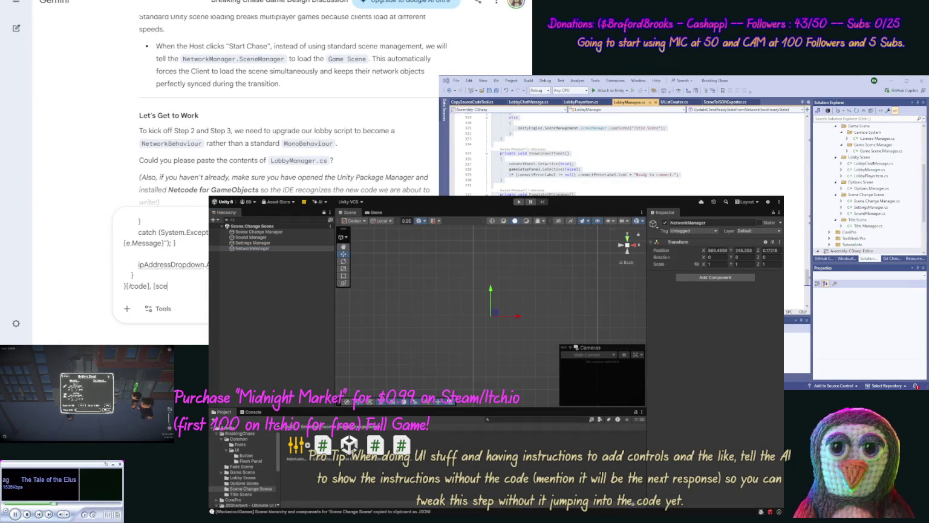
{"action": "key", "text": "ctrl+v"}
{"action": "type", "text": "[/scene"}
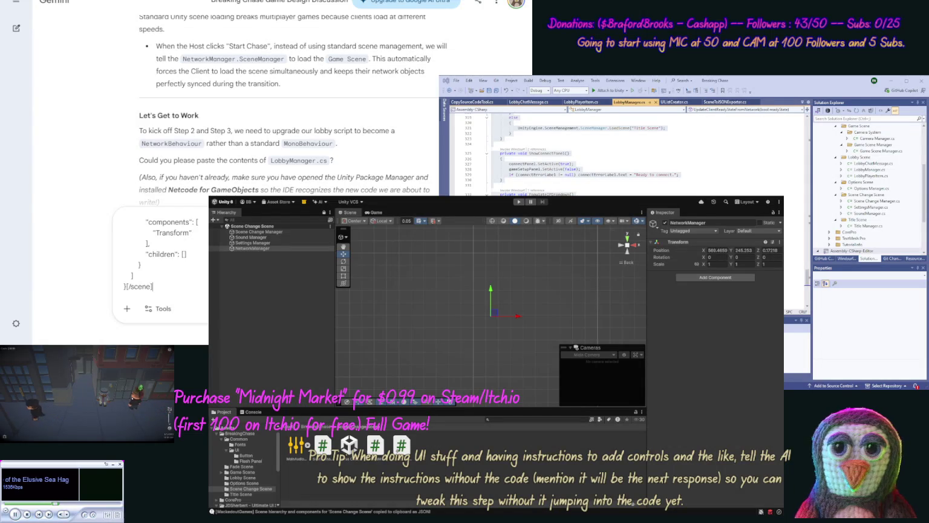
{"action": "key", "text": "Return"}
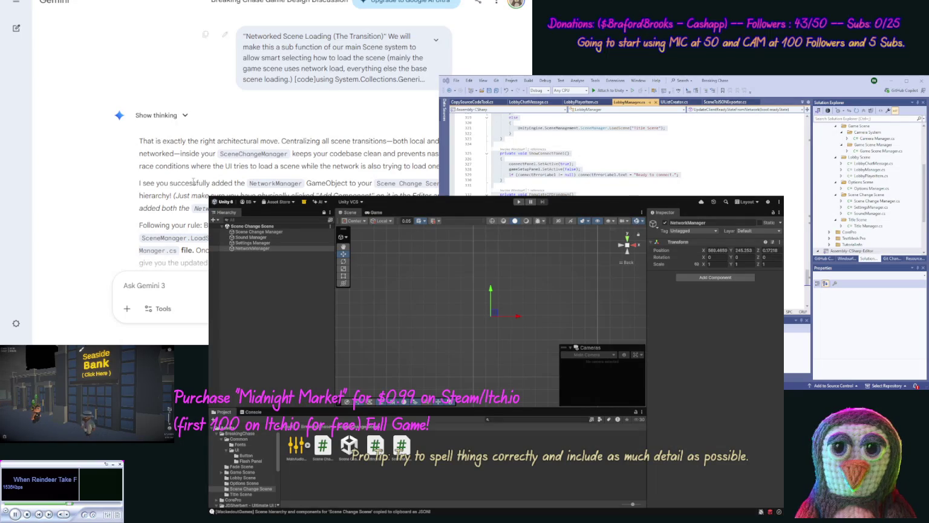
{"action": "scroll", "coordinate": [115, 145], "scroll_direction": "down", "scroll_amount": 1}
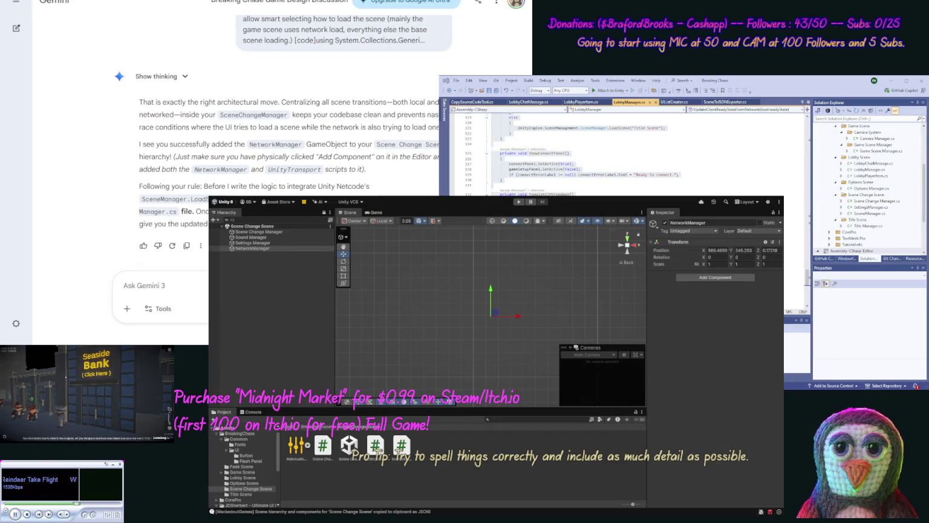
{"action": "left_click", "coordinate": [687, 299]}
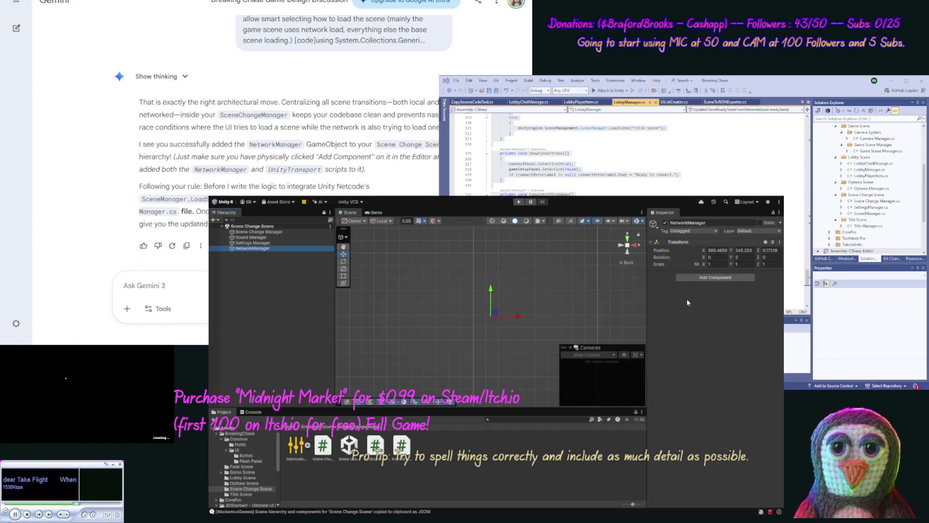
Assign the NetworkManager's Unity Transport component as its Network Transport
{"action": "left_click", "coordinate": [714, 278]}
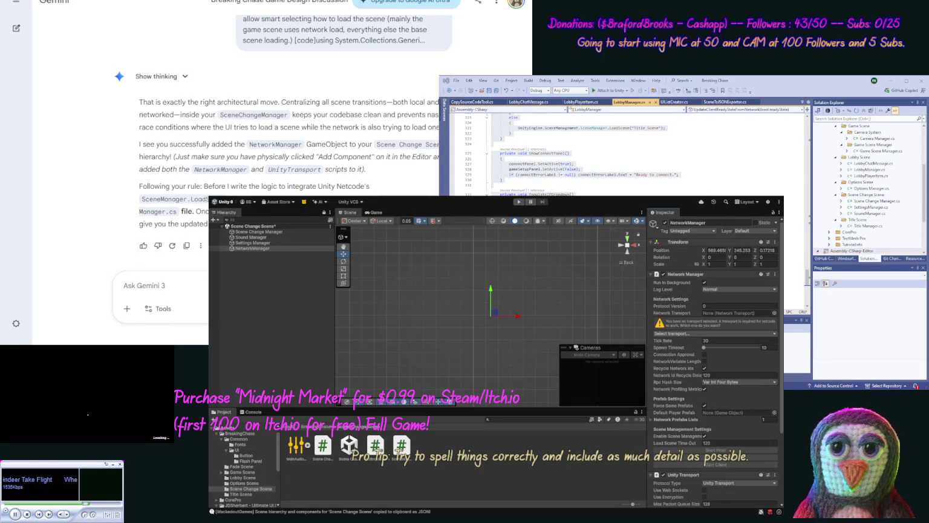
{"action": "scroll", "coordinate": [714, 363], "scroll_direction": "down", "scroll_amount": 3}
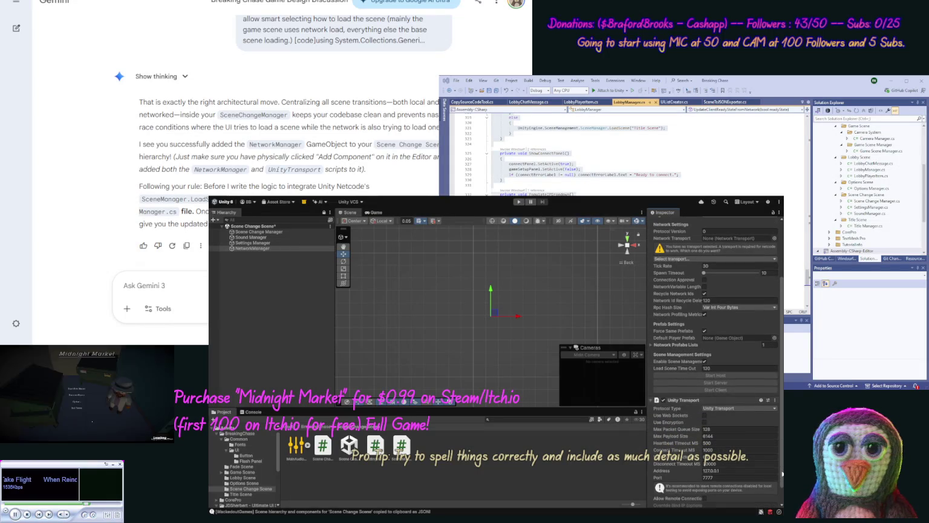
{"action": "left_click_drag", "start_coordinate": [783, 473], "coordinate": [782, 434]}
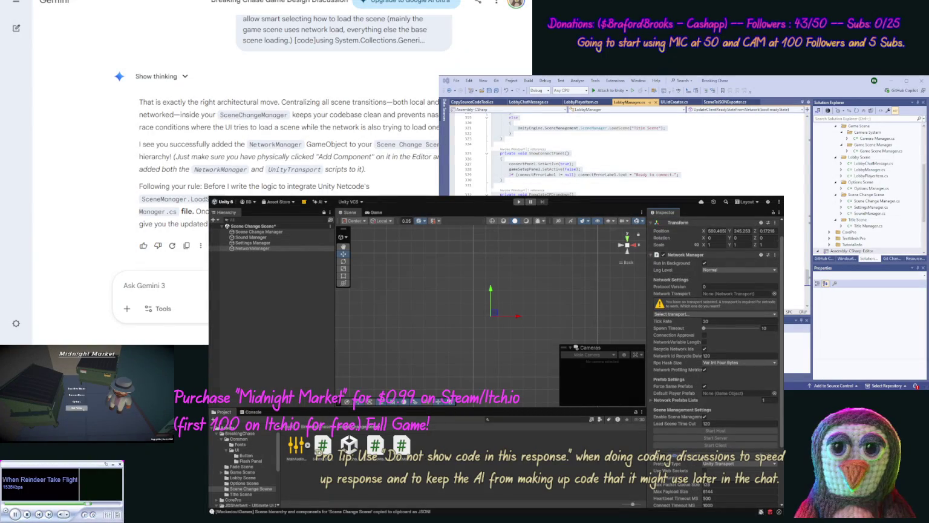
{"action": "left_click", "coordinate": [716, 295]}
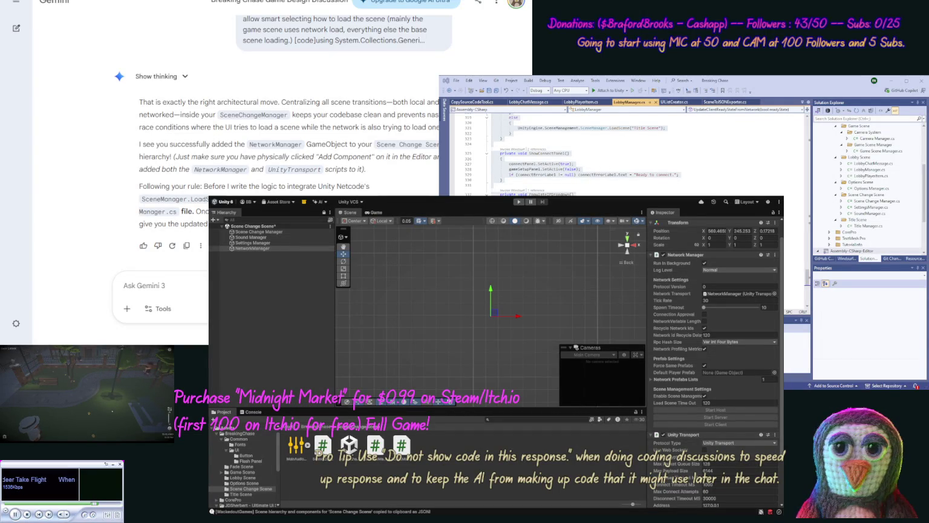
Open SceneChangeManager.cs from Solution Explorer and copy all of its code
{"action": "key", "text": "ctrl+a"}
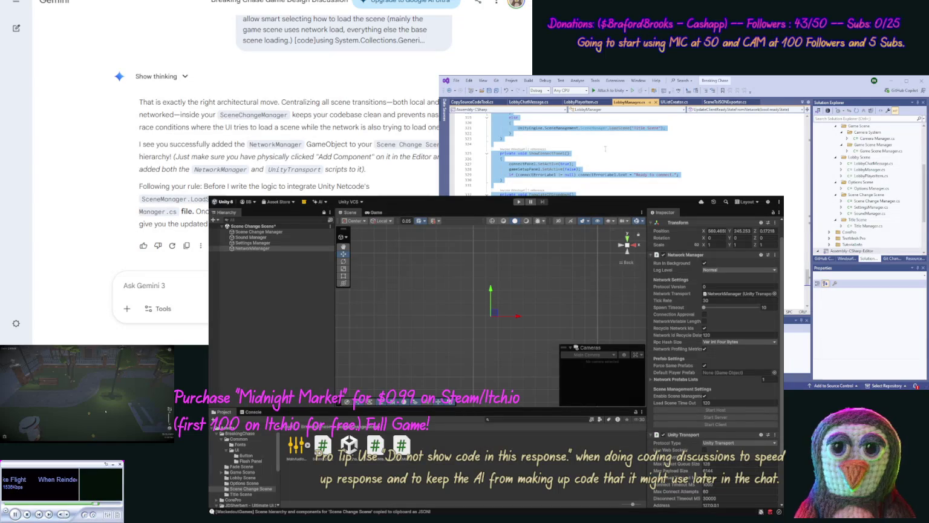
{"action": "left_click", "coordinate": [623, 163]}
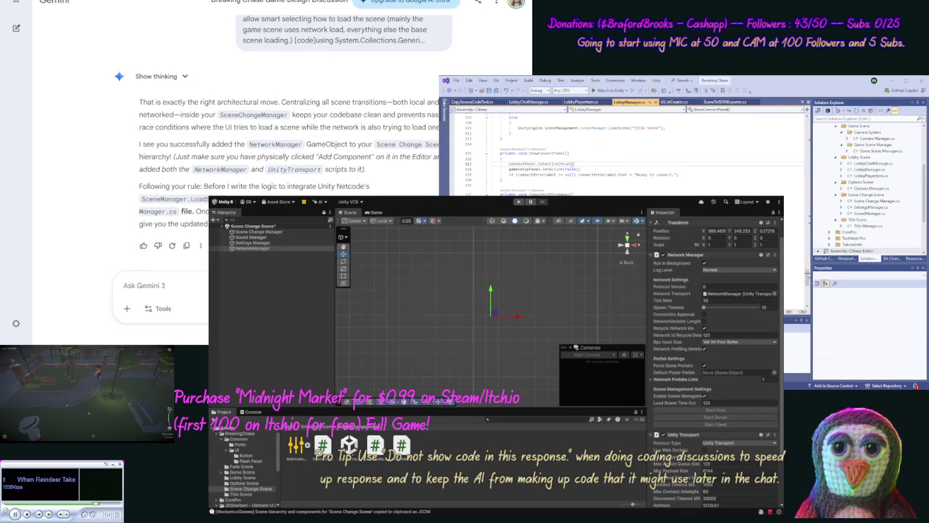
{"action": "double_click", "coordinate": [875, 201]}
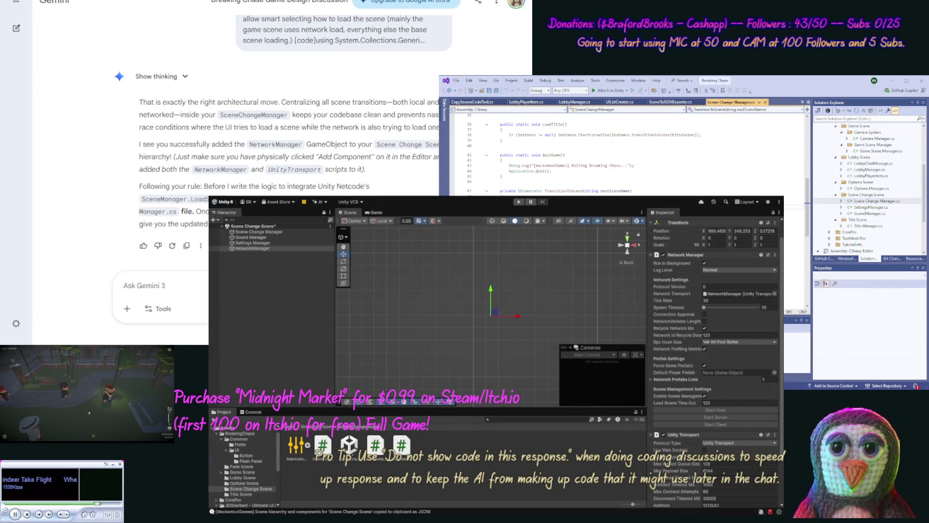
{"action": "key", "text": "ctrl+a"}
{"action": "left_click", "coordinate": [429, 144]}
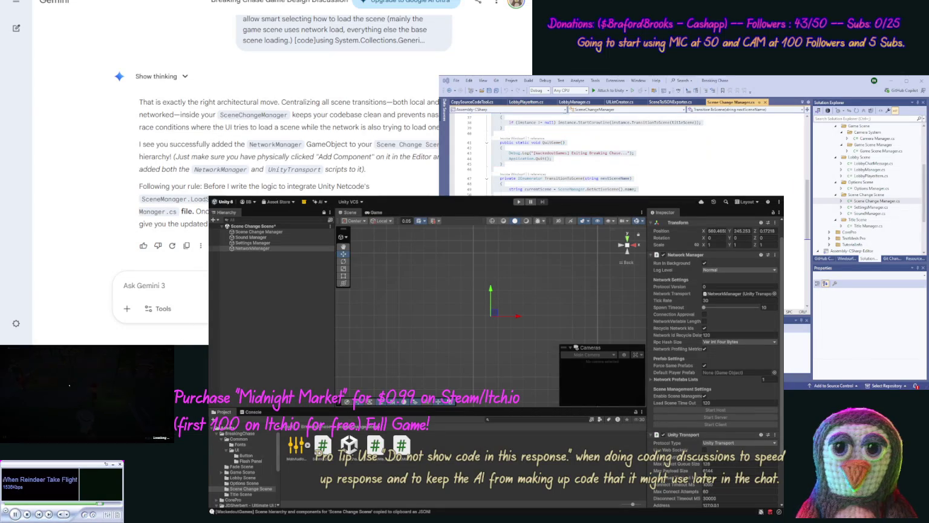
Paste the SceneChangeManager code between [code] and [/code] tags and send it to Gemini
{"action": "type", "text": "[code]"}
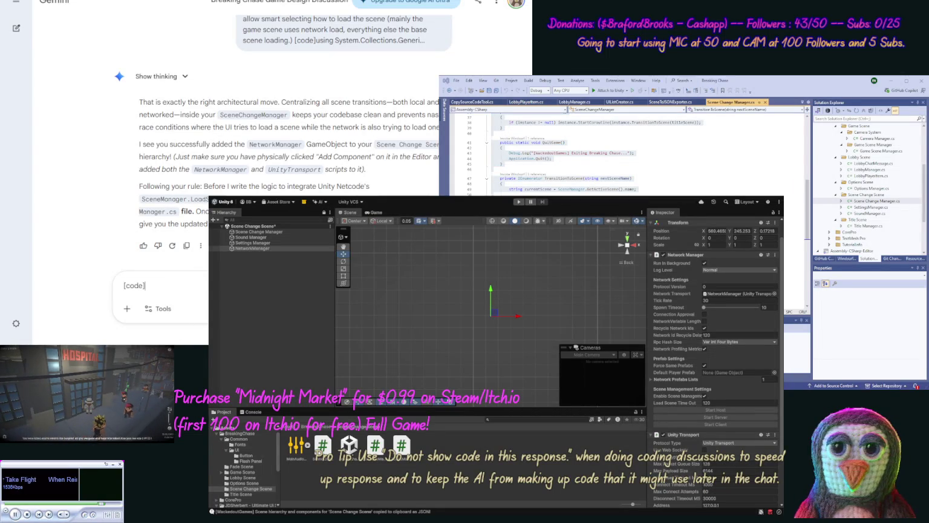
{"action": "key", "text": "ctrl+v"}
{"action": "type", "text": "[/code]"}
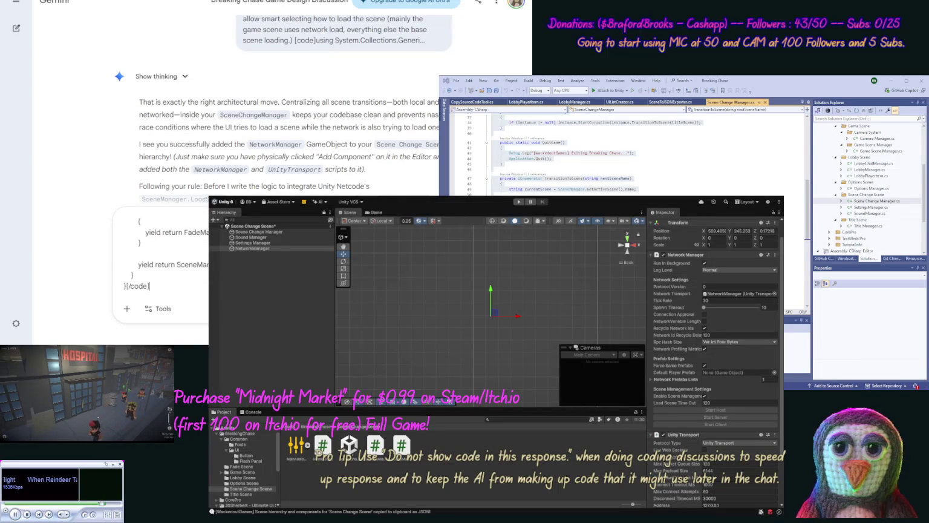
{"action": "key", "text": "Return"}
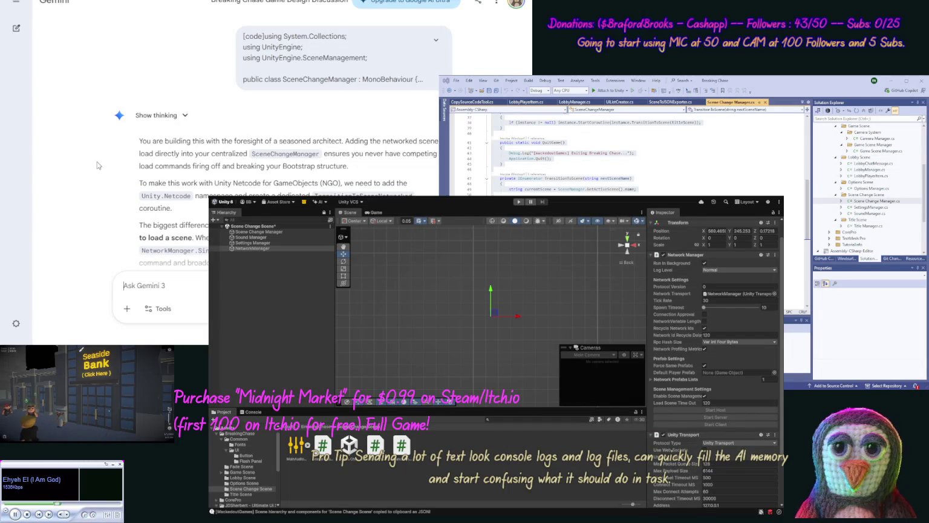
Scroll down through Gemini's reply to the updated SceneChangeManager.cs code block
{"action": "scroll", "coordinate": [105, 168], "scroll_direction": "down", "scroll_amount": 1}
{"action": "scroll", "coordinate": [103, 171], "scroll_direction": "down", "scroll_amount": 2}
{"action": "scroll", "coordinate": [103, 174], "scroll_direction": "down", "scroll_amount": 3}
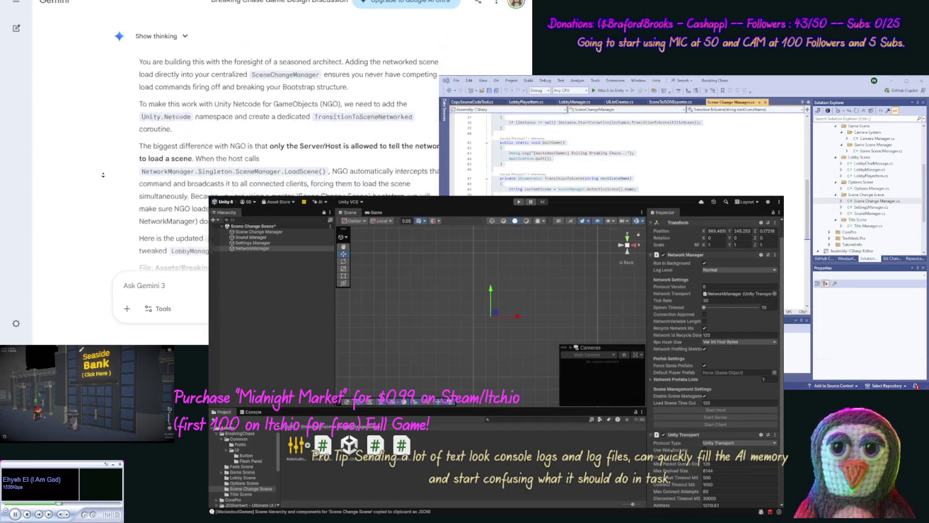
{"action": "scroll", "coordinate": [102, 175], "scroll_direction": "down", "scroll_amount": 1}
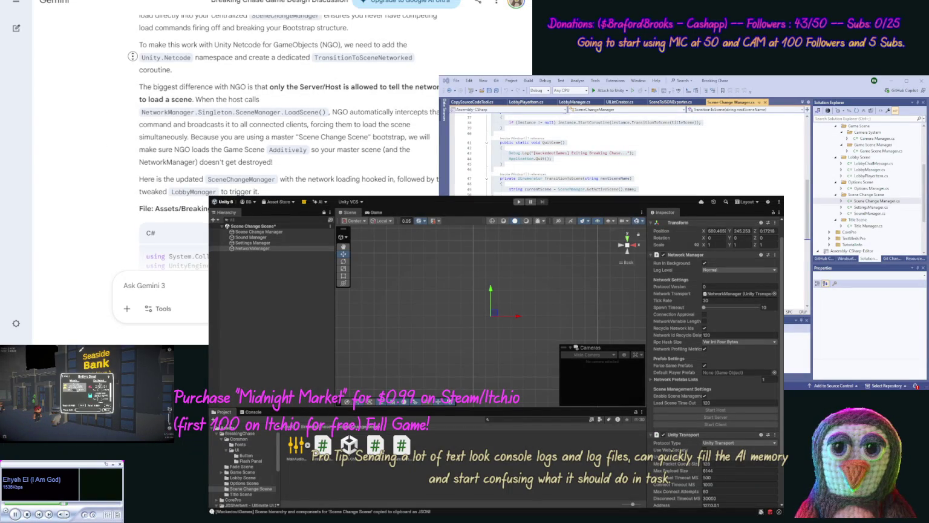
{"action": "scroll", "coordinate": [132, 81], "scroll_direction": "down", "scroll_amount": 2}
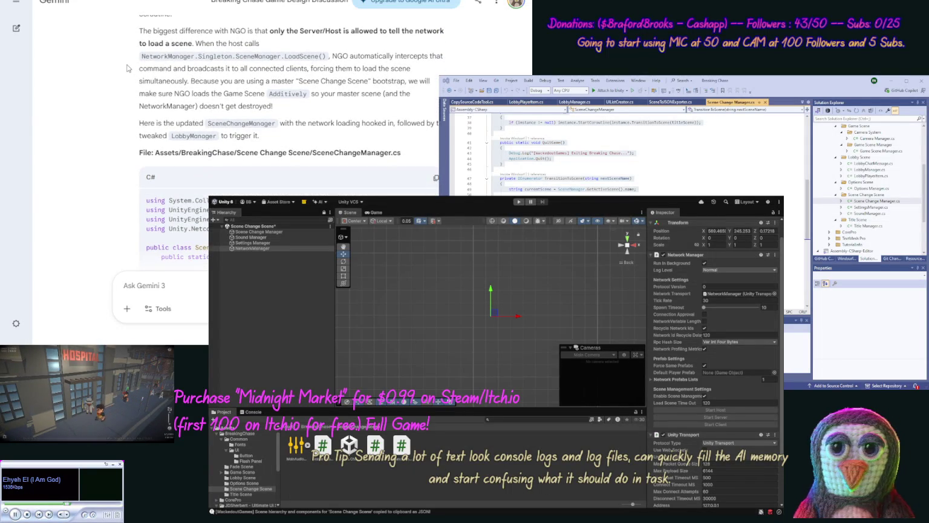
{"action": "scroll", "coordinate": [127, 69], "scroll_direction": "down", "scroll_amount": 2}
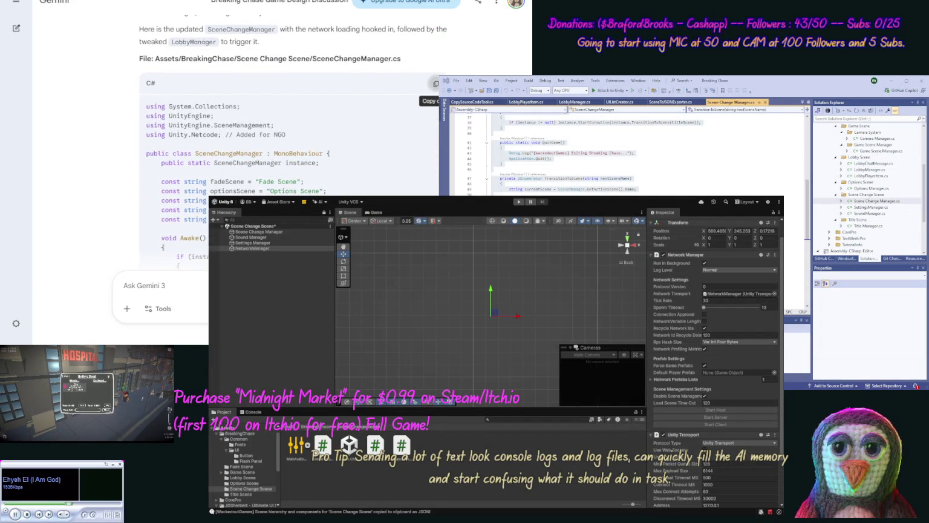
Copy Gemini's updated SceneChangeManager code and paste it over the entire script in Visual Studio
{"action": "left_click", "coordinate": [435, 83]}
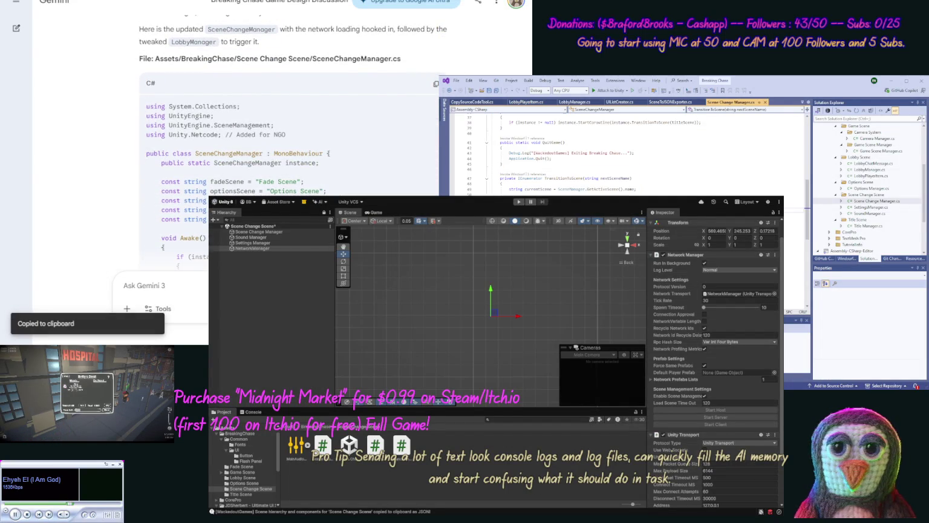
{"action": "key", "text": "ctrl+a"}
{"action": "key", "text": "ctrl+v"}
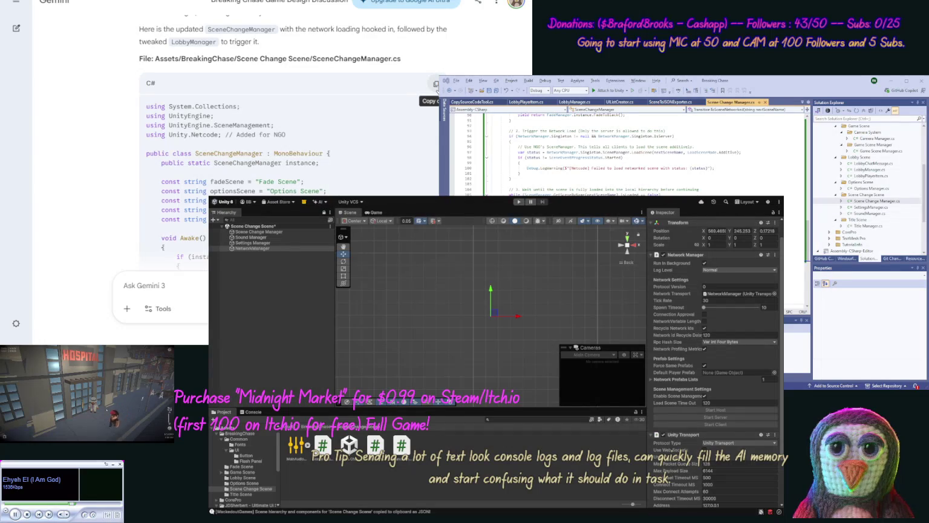
{"action": "scroll", "coordinate": [124, 162], "scroll_direction": "down", "scroll_amount": 1}
{"action": "scroll", "coordinate": [124, 162], "scroll_direction": "down", "scroll_amount": 10}
{"action": "scroll", "coordinate": [107, 180], "scroll_direction": "down", "scroll_amount": 10}
{"action": "scroll", "coordinate": [103, 160], "scroll_direction": "up", "scroll_amount": 5}
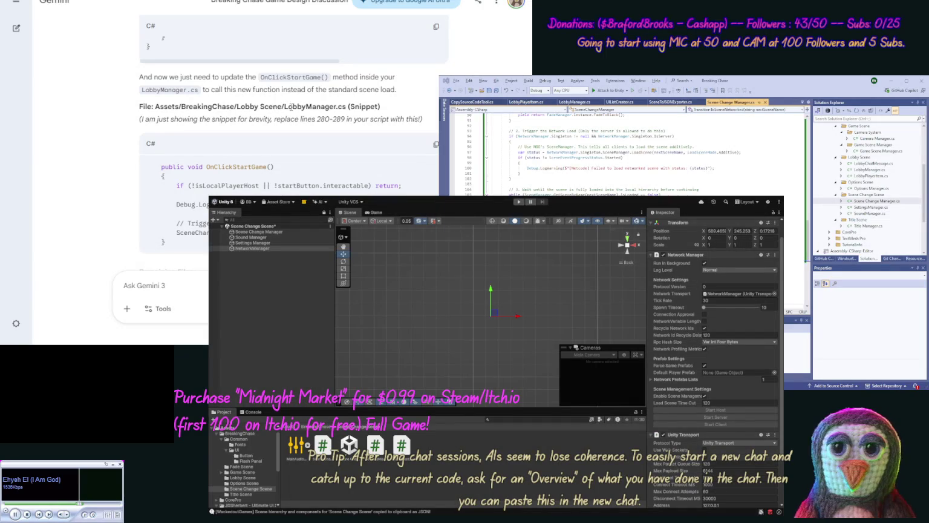
Ask Gemini: 'Show the full LobbyManager.cs file.'
{"action": "left_click_drag", "start_coordinate": [347, 107], "coordinate": [281, 118]}
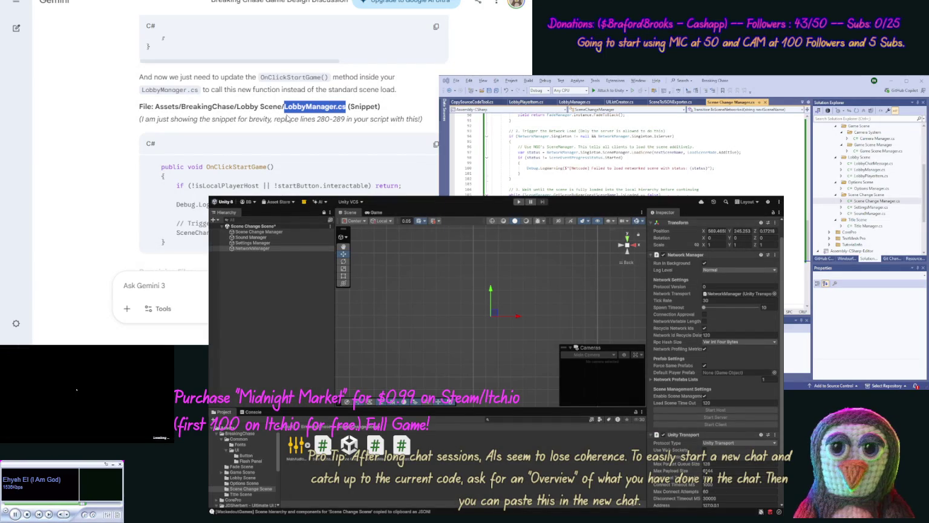
{"action": "left_click", "coordinate": [188, 283]}
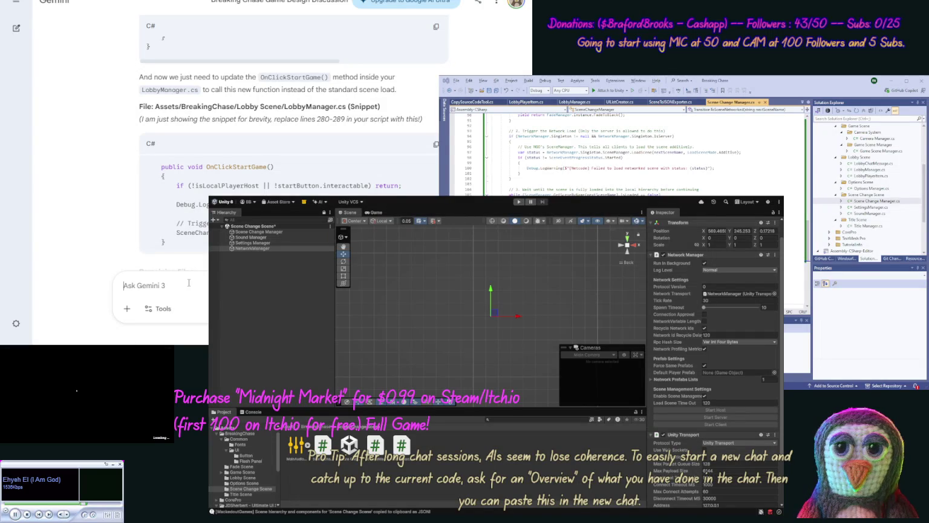
{"action": "type", "text": "Show the fu"}
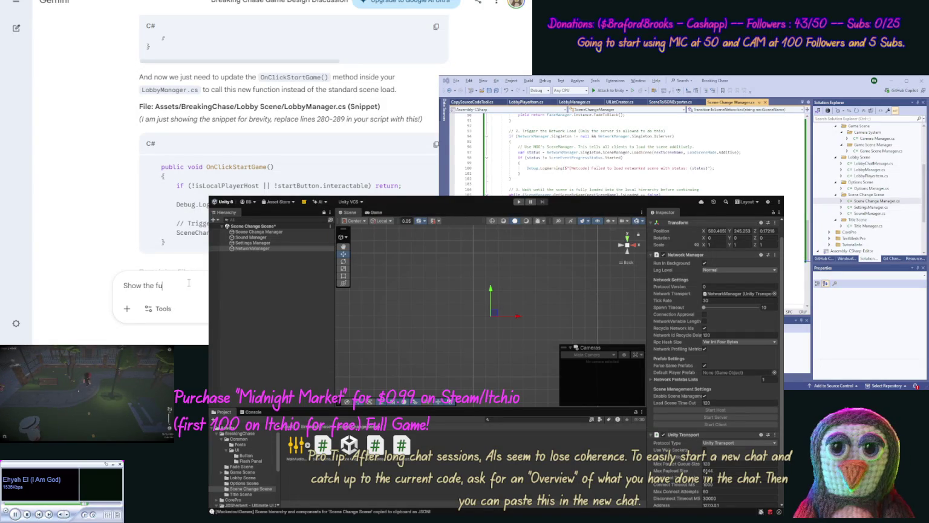
{"action": "type", "text": "ll LobbyManag"}
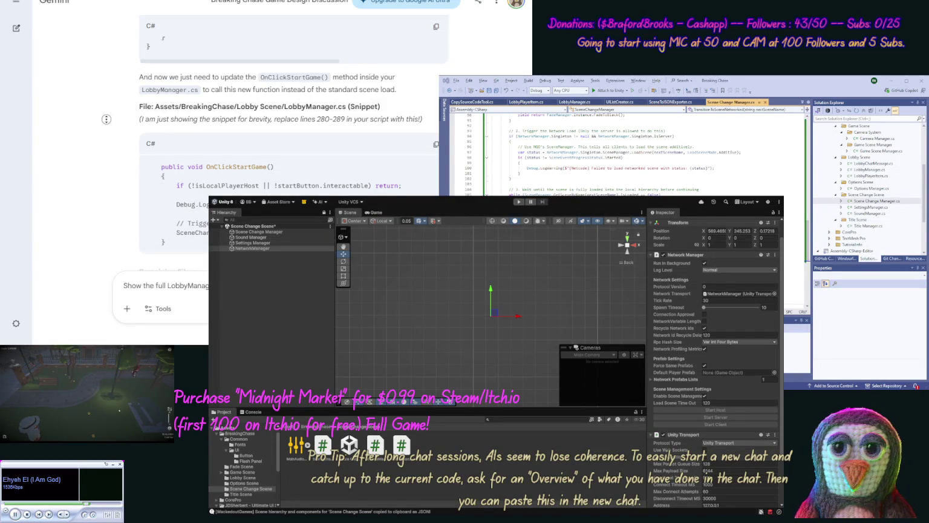
{"action": "scroll", "coordinate": [106, 118], "scroll_direction": "down", "scroll_amount": 3}
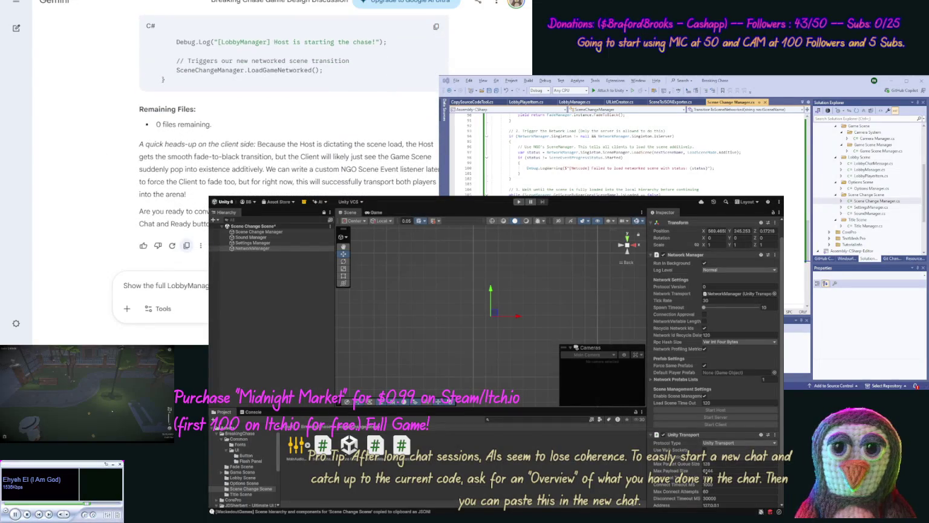
{"action": "key", "text": "Return"}
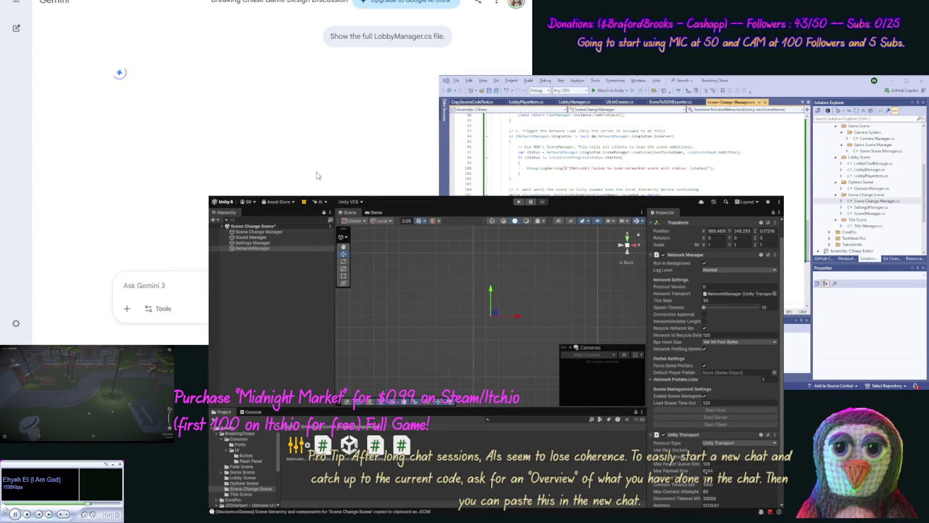
Review Gemini's LobbyManager.cs reply, highlight the client-fade note, and start a follow-up prompt about client fading
{"action": "scroll", "coordinate": [264, 57], "scroll_direction": "up", "scroll_amount": 2}
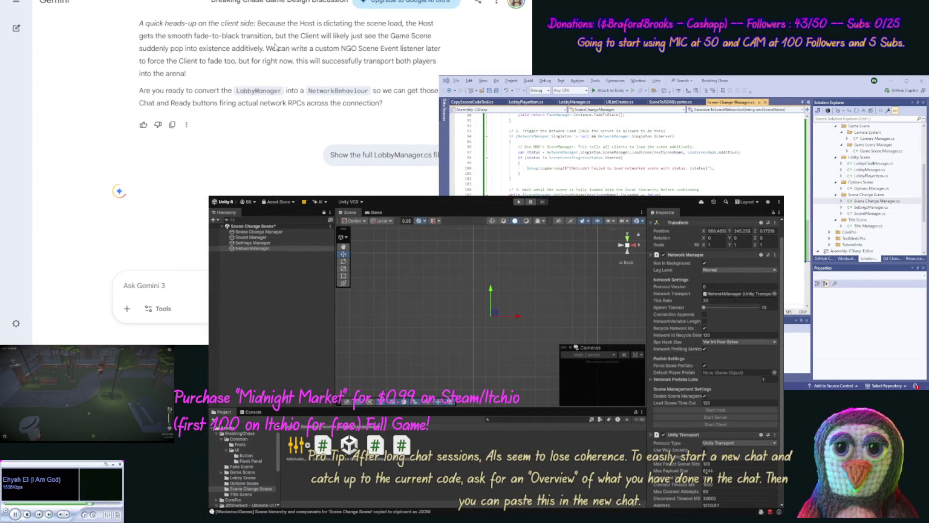
{"action": "scroll", "coordinate": [275, 46], "scroll_direction": "down", "scroll_amount": 2}
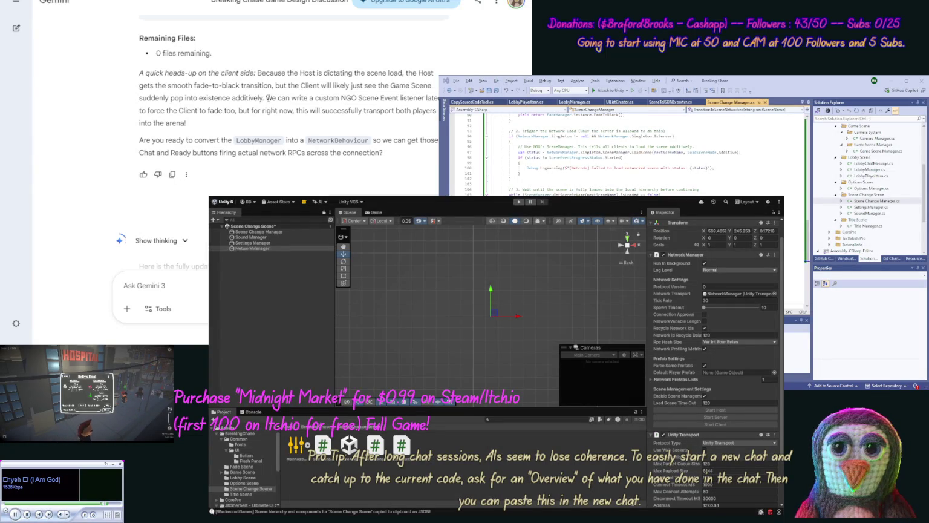
{"action": "left_click_drag", "start_coordinate": [265, 98], "coordinate": [269, 124]}
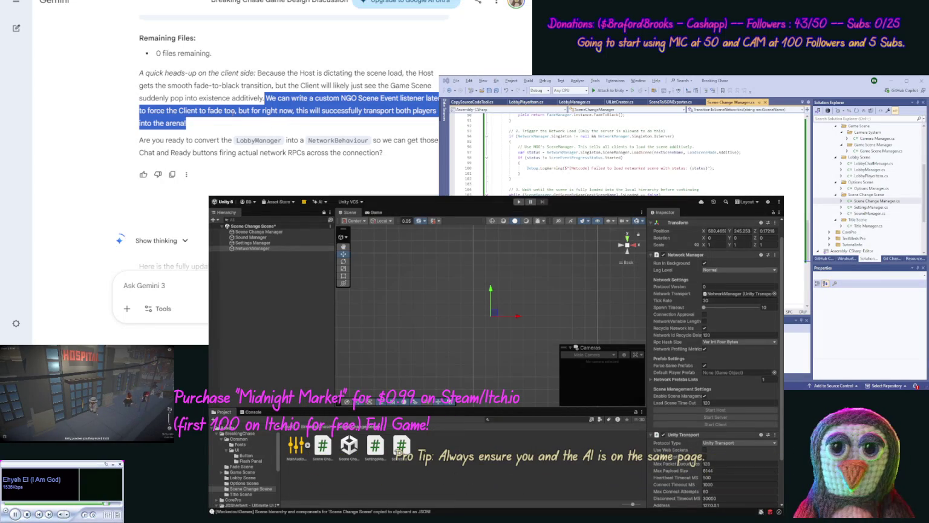
{"action": "left_click", "coordinate": [114, 112]}
{"action": "scroll", "coordinate": [100, 129], "scroll_direction": "down", "scroll_amount": 2}
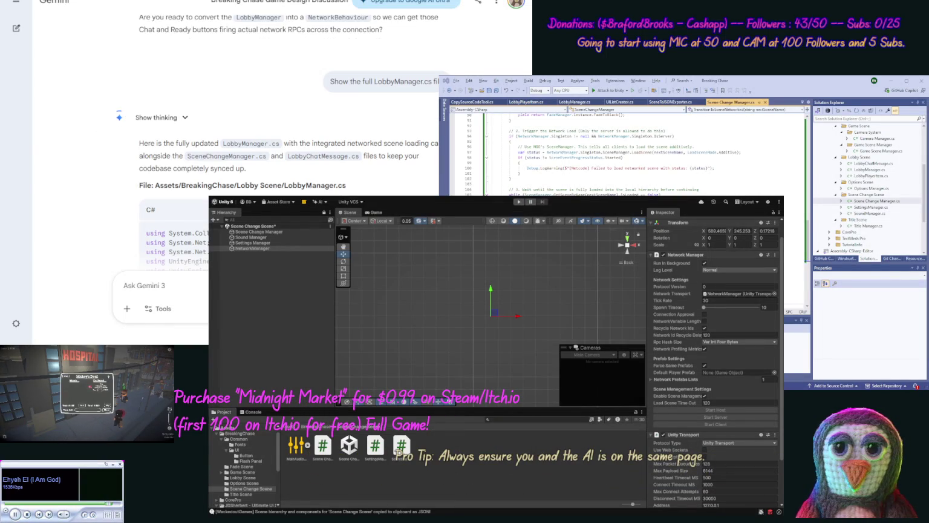
{"action": "type", "text": "Now update our code for"}
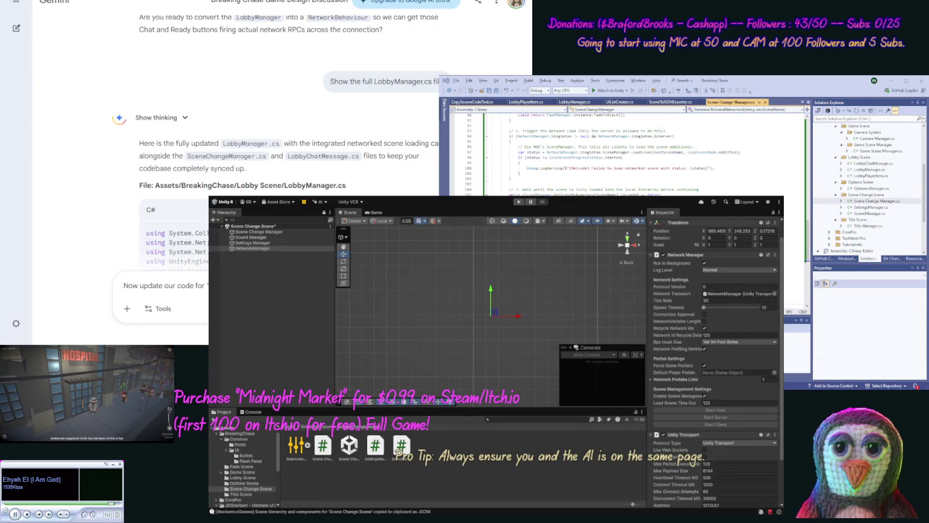
{"action": "type", "text": "Client to fade too, but for r"}
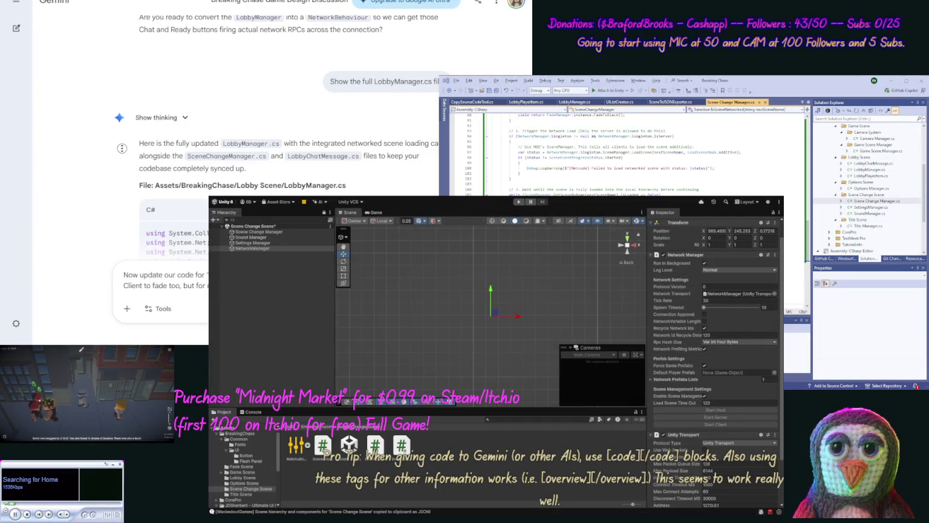
Overwrite all of LobbyManager.cs in Visual Studio with Gemini's full updated version and scroll through it
{"action": "scroll", "coordinate": [111, 171], "scroll_direction": "down", "scroll_amount": 2}
{"action": "scroll", "coordinate": [110, 171], "scroll_direction": "down", "scroll_amount": 1}
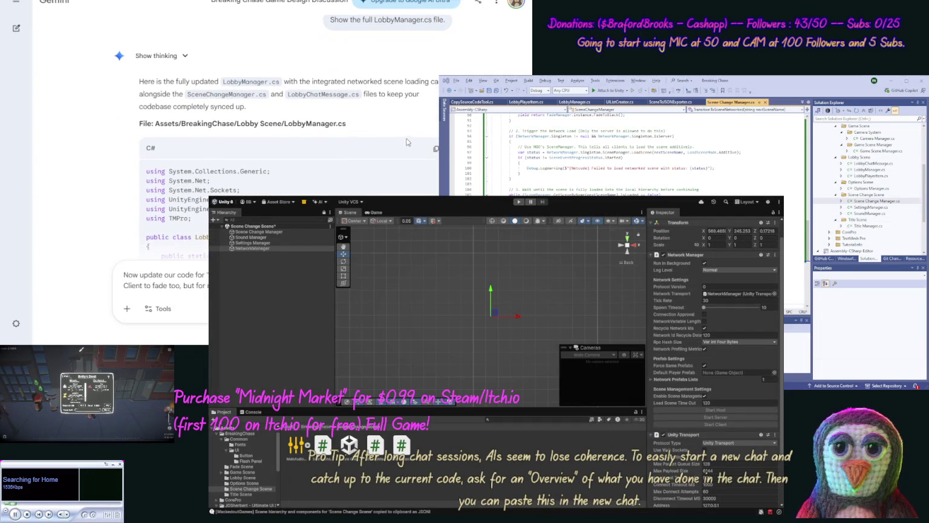
{"action": "left_click", "coordinate": [436, 149]}
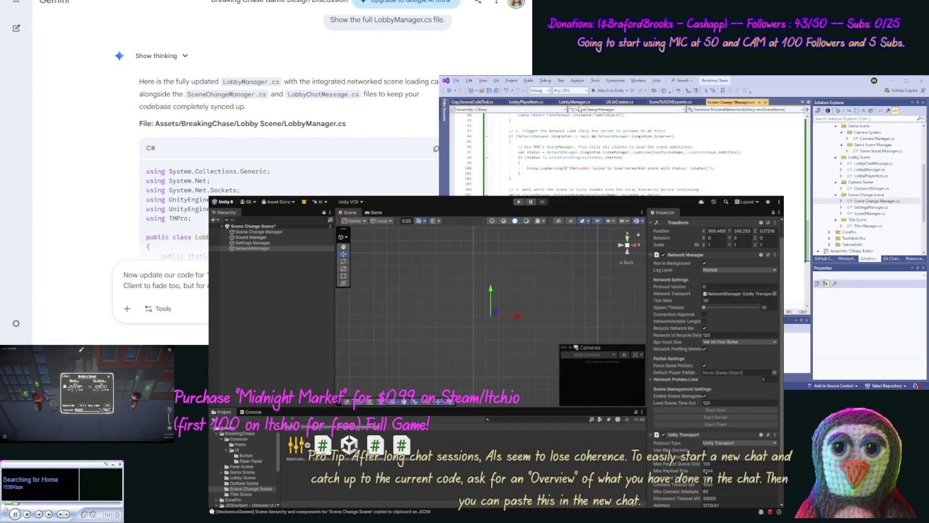
{"action": "left_click", "coordinate": [574, 102]}
{"action": "key", "text": "ctrl+a"}
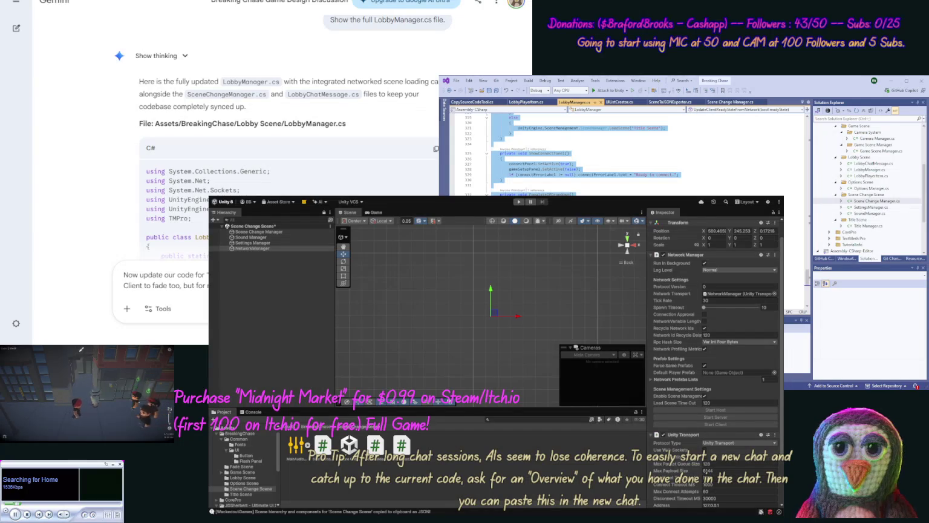
{"action": "key", "text": "ctrl+v"}
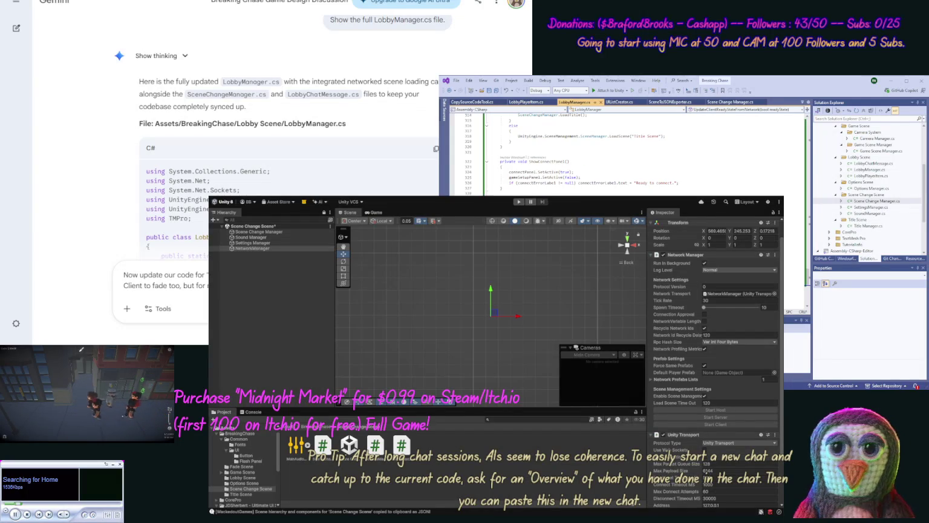
{"action": "scroll", "coordinate": [109, 123], "scroll_direction": "down", "scroll_amount": 5}
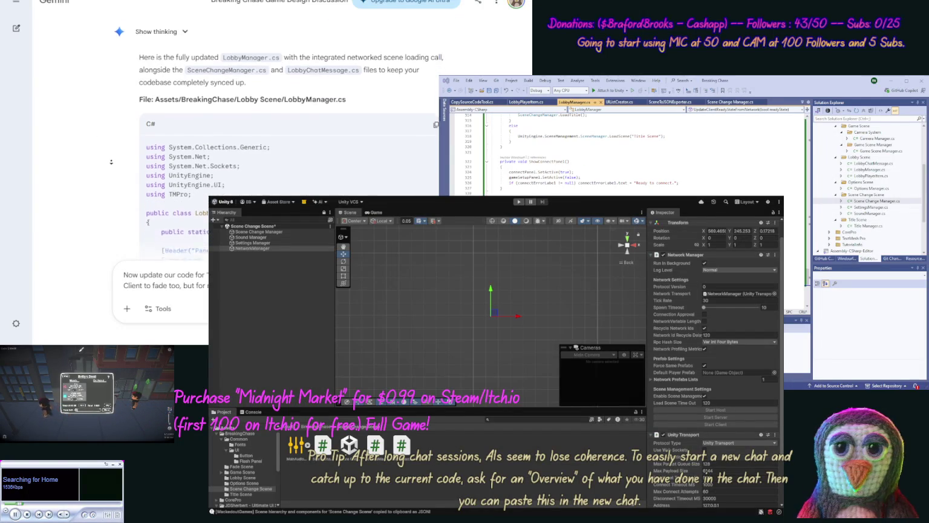
{"action": "scroll", "coordinate": [105, 170], "scroll_direction": "down", "scroll_amount": 10}
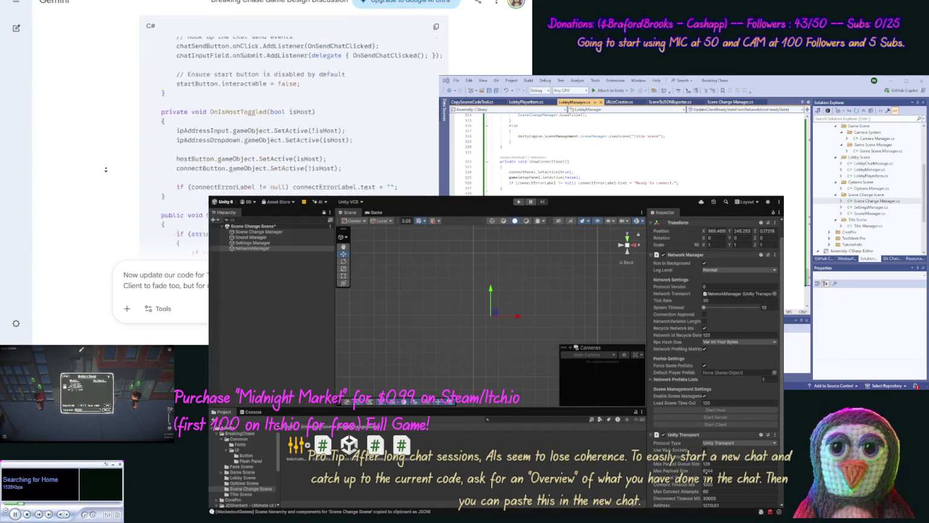
{"action": "scroll", "coordinate": [106, 169], "scroll_direction": "down", "scroll_amount": 8}
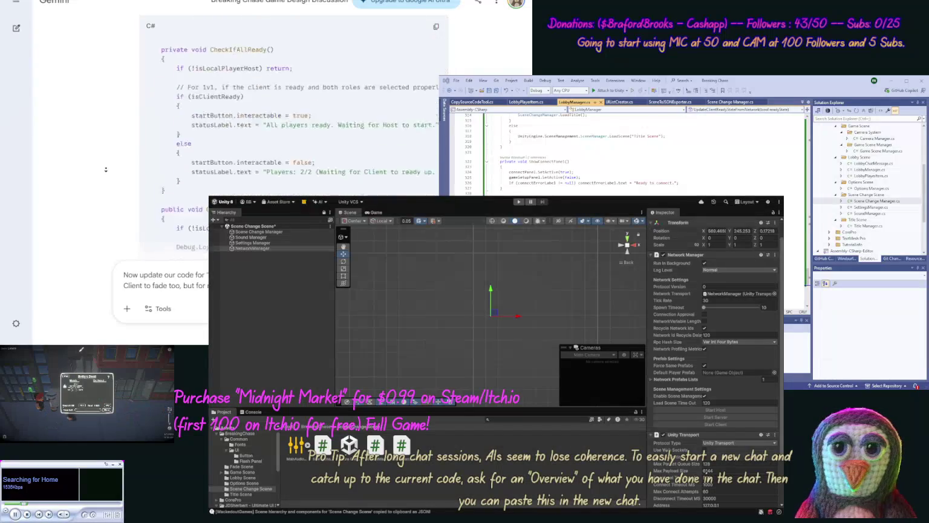
Copy Gemini's SceneChangeManager.cs block, open Scene Change Manager.cs, and overwrite all its code with it
{"action": "left_click", "coordinate": [415, 97]}
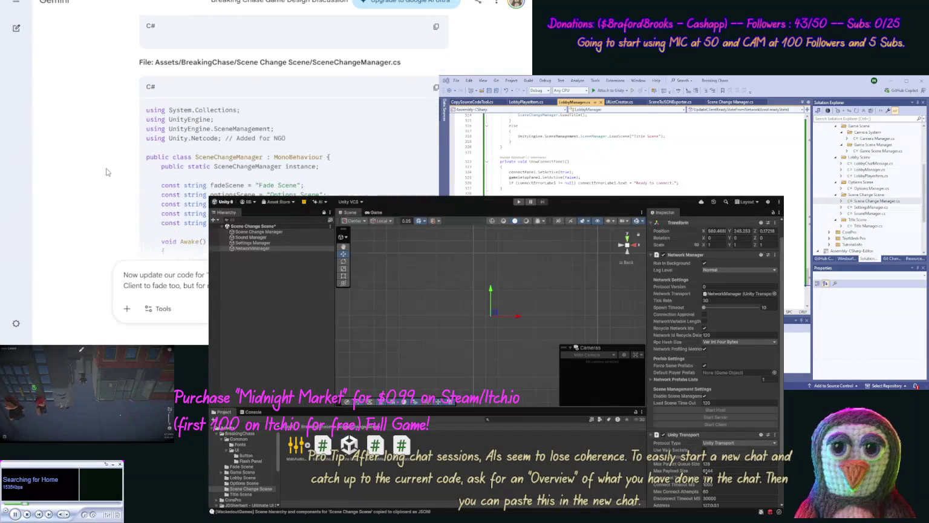
{"action": "left_click", "coordinate": [435, 88]}
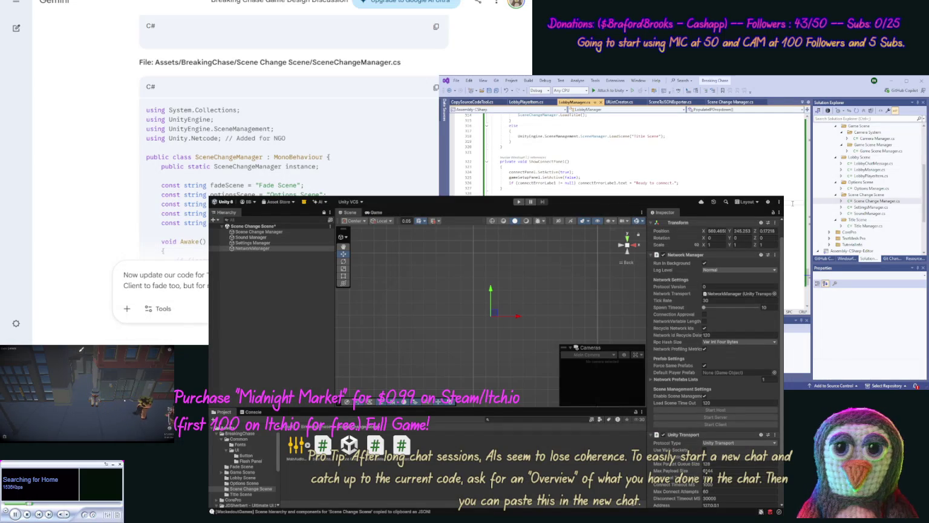
{"action": "double_click", "coordinate": [869, 201]}
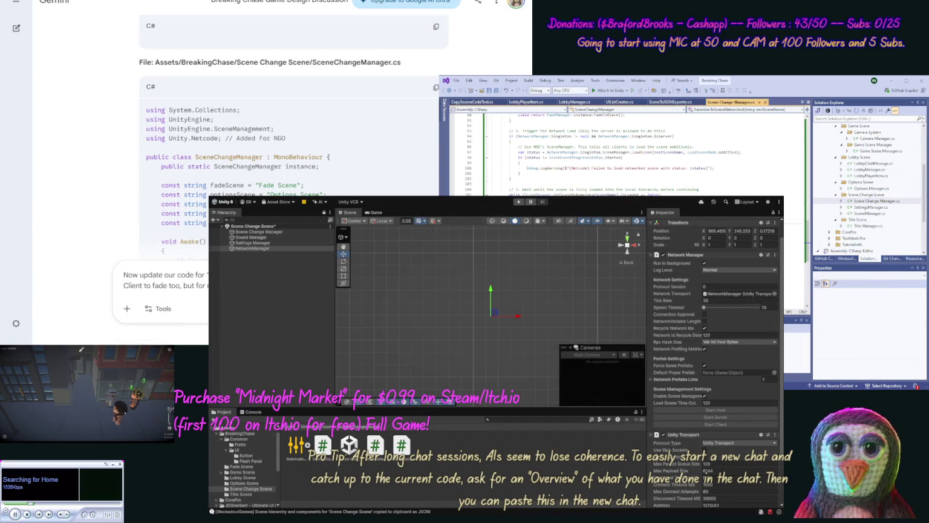
{"action": "key", "text": "ctrl+a"}
{"action": "key", "text": "ctrl+v"}
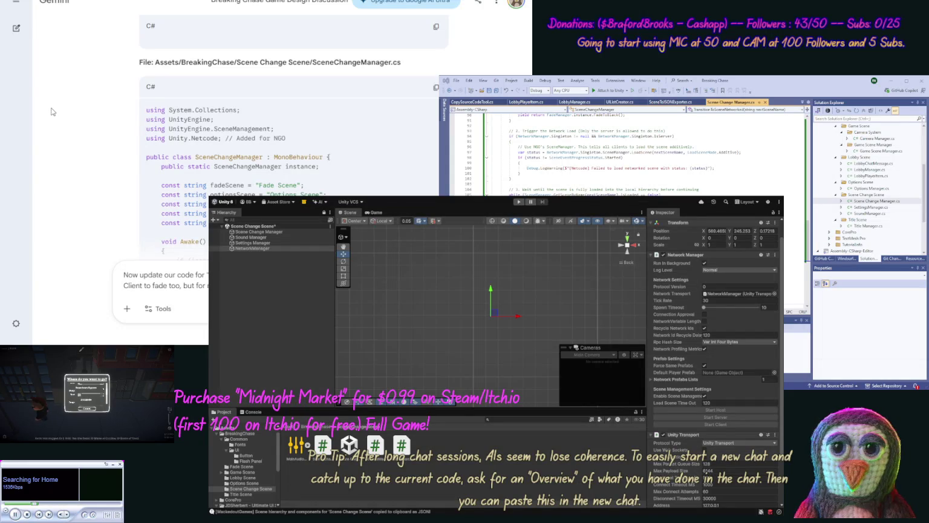
{"action": "scroll", "coordinate": [109, 115], "scroll_direction": "down", "scroll_amount": 10}
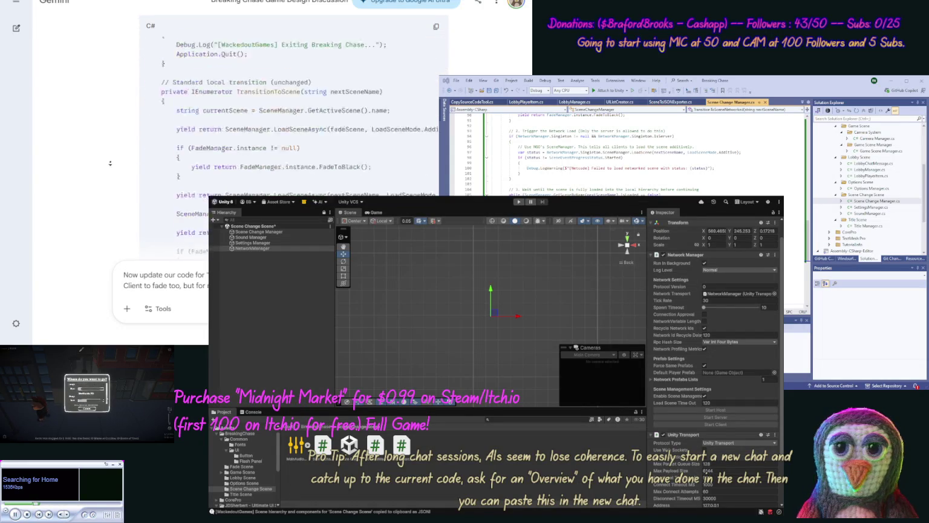
{"action": "scroll", "coordinate": [110, 162], "scroll_direction": "down", "scroll_amount": 5}
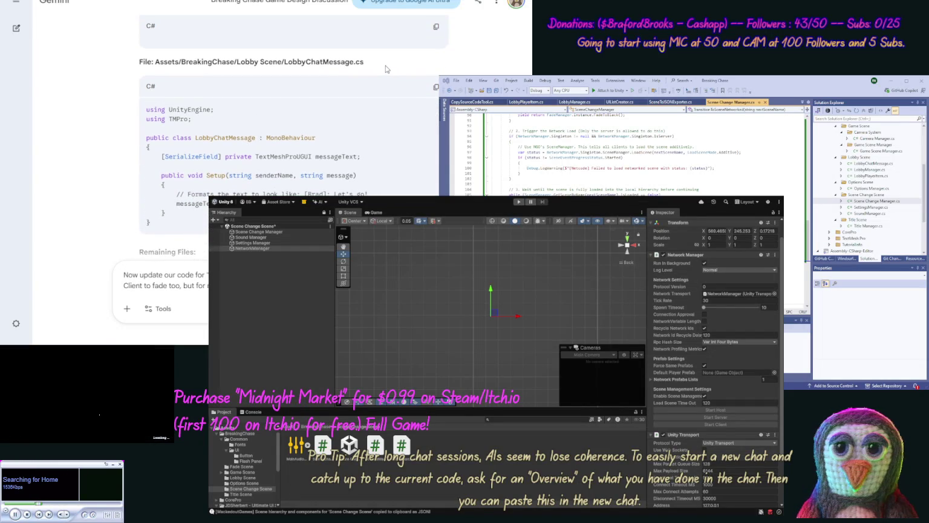
Replace LobbyChatMessage.cs with Gemini's code and save, then send the Scene Event listener update request
{"action": "left_click", "coordinate": [435, 86]}
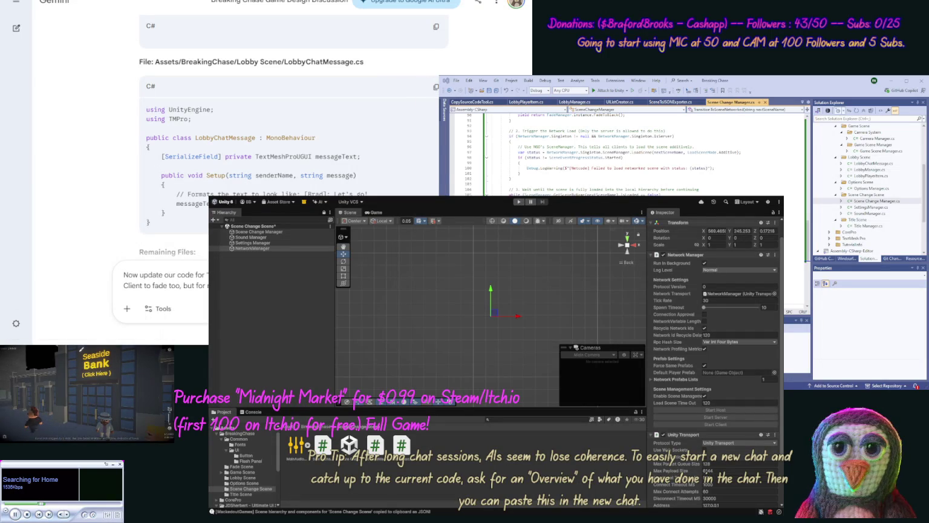
{"action": "left_click", "coordinate": [838, 89]}
{"action": "double_click", "coordinate": [881, 164]}
{"action": "key", "text": "ctrl+a"}
{"action": "key", "text": "ctrl+v"}
{"action": "key", "text": "ctrl+s"}
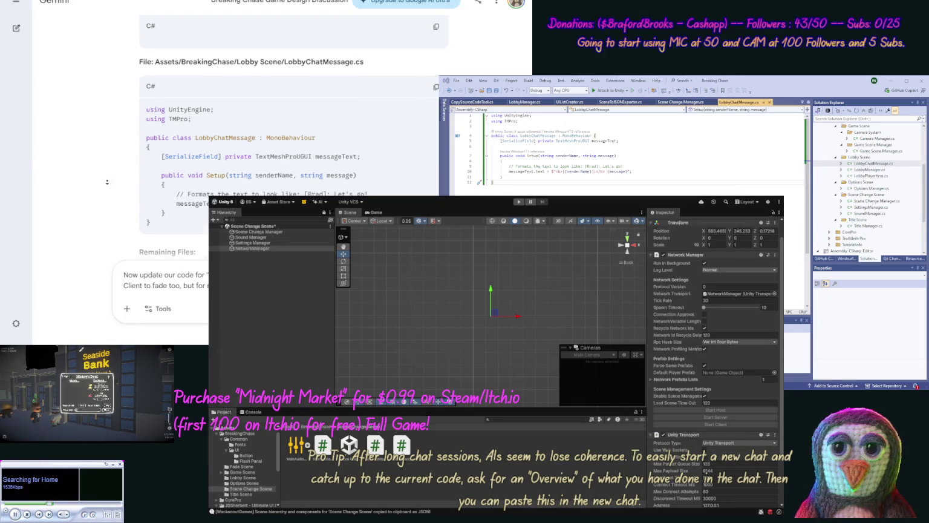
{"action": "scroll", "coordinate": [109, 175], "scroll_direction": "down", "scroll_amount": 1}
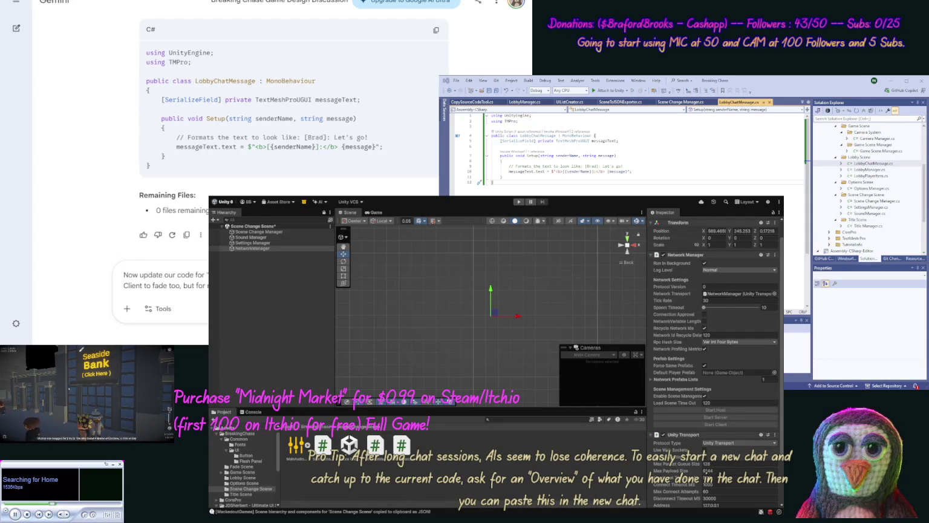
{"action": "key", "text": "Return"}
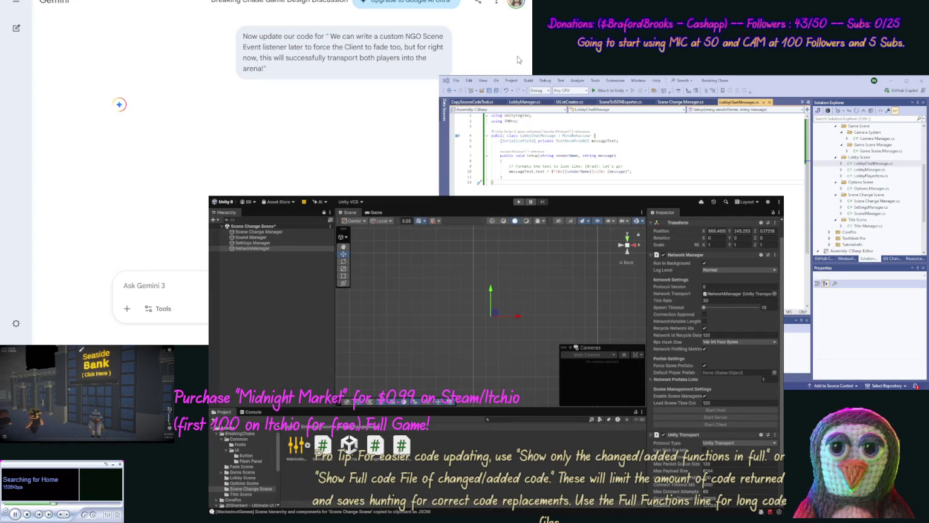
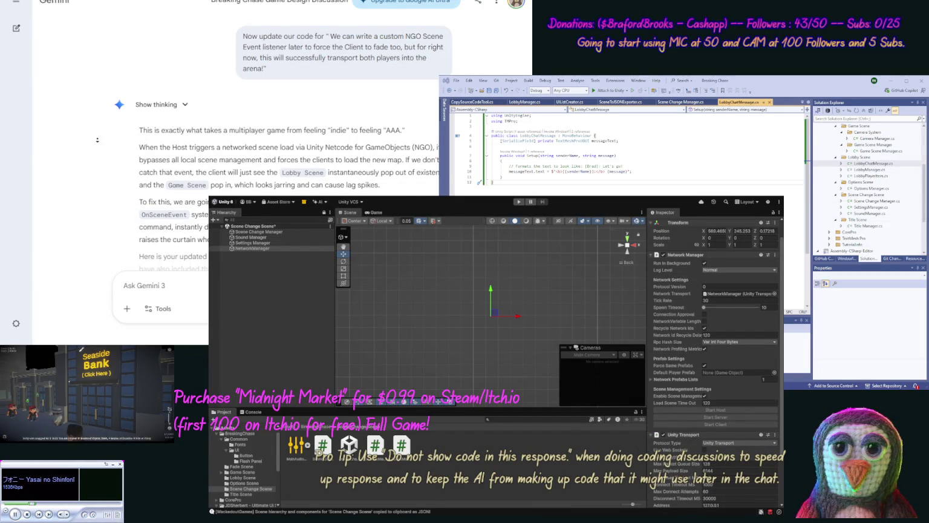
Scroll through Gemini's explanation of hooking SceneChangeManager into NGO's OnSceneEvent for client curtains
{"action": "scroll", "coordinate": [98, 140], "scroll_direction": "down", "scroll_amount": 2}
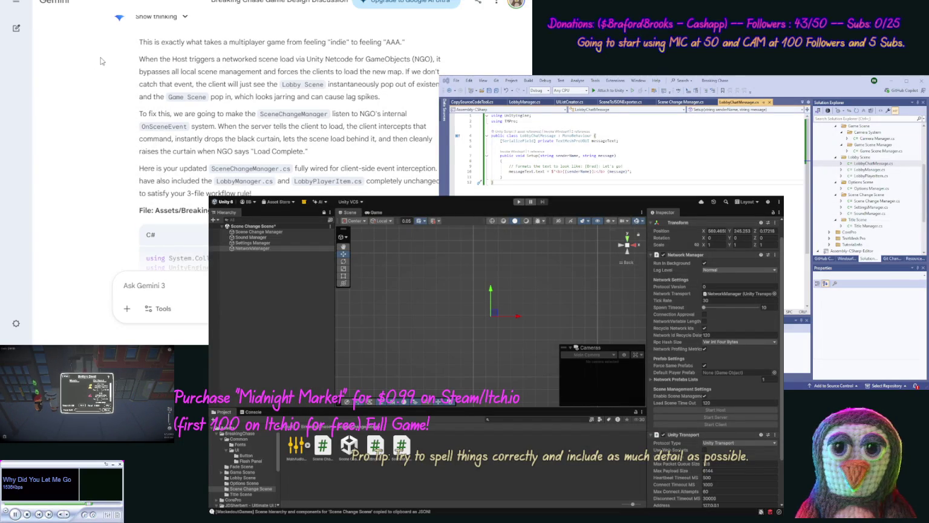
{"action": "scroll", "coordinate": [186, 71], "scroll_direction": "down", "scroll_amount": 1}
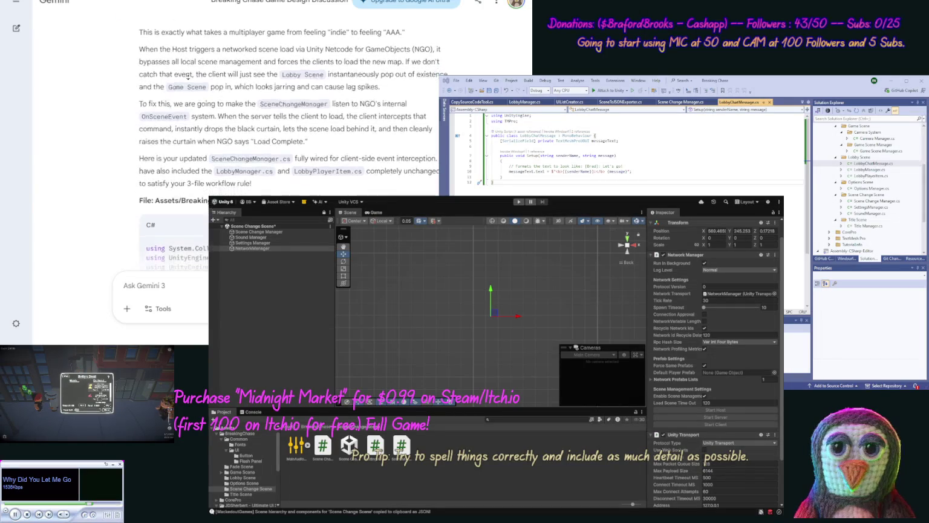
Copy Gemini's updated SceneChangeManager.cs code block to the clipboard
{"action": "scroll", "coordinate": [187, 77], "scroll_direction": "down", "scroll_amount": 1}
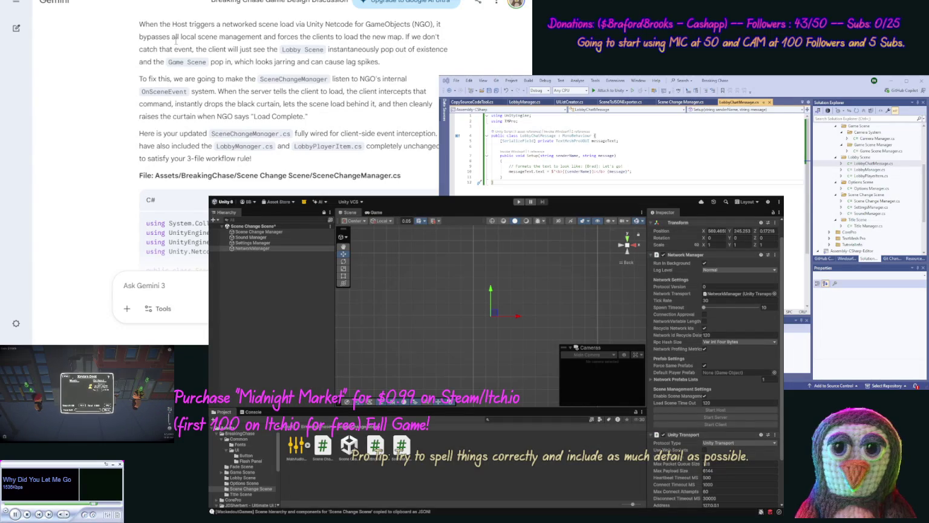
{"action": "scroll", "coordinate": [172, 42], "scroll_direction": "down", "scroll_amount": 2}
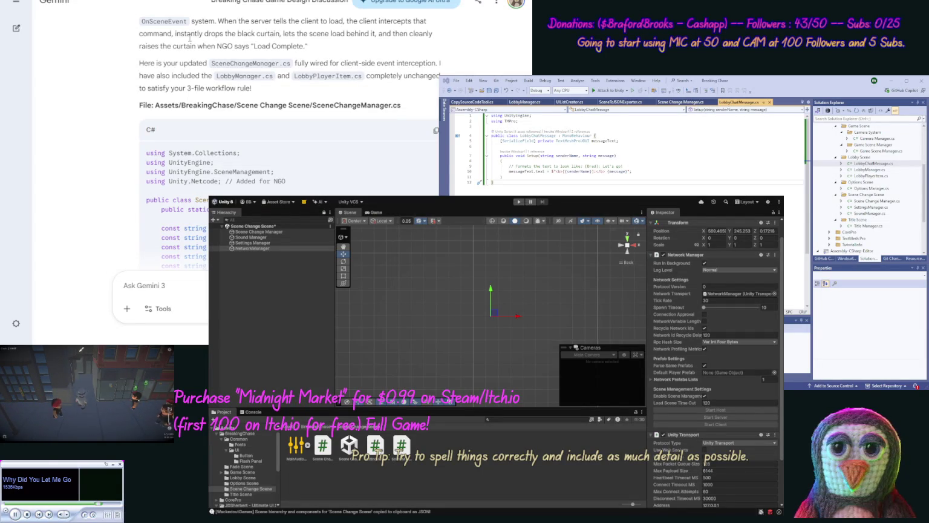
{"action": "left_click", "coordinate": [436, 131]}
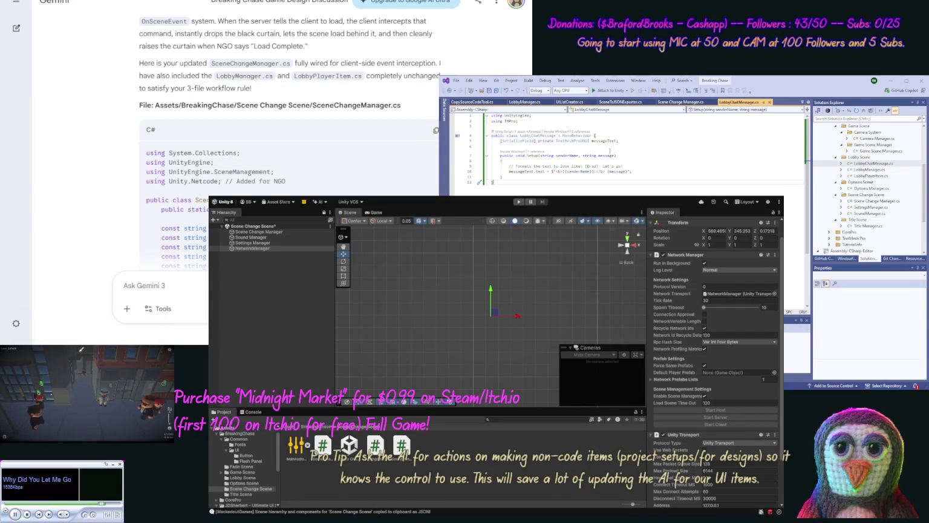
Overwrite SceneChangeManager.cs in Visual Studio with Gemini's code and review the networked scene-load section
{"action": "left_click", "coordinate": [677, 101]}
{"action": "key", "text": "ctrl+a"}
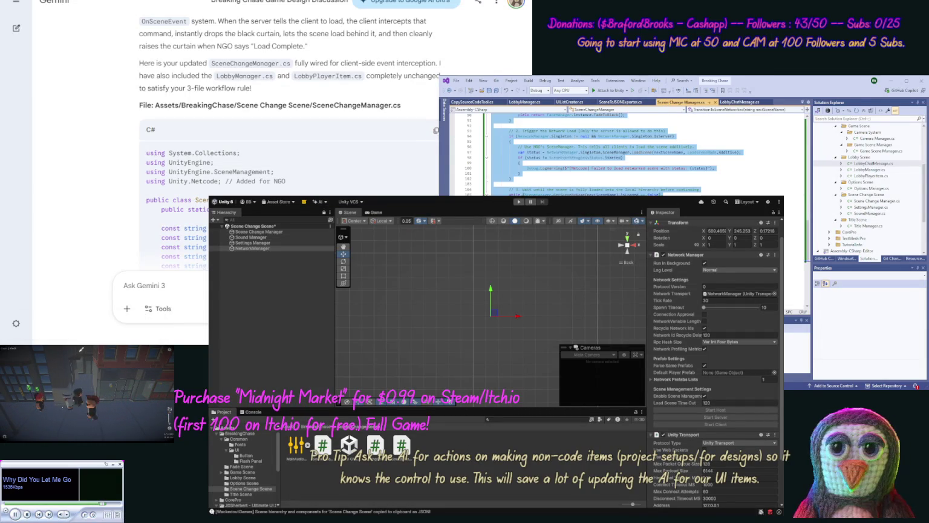
{"action": "key", "text": "ctrl+v"}
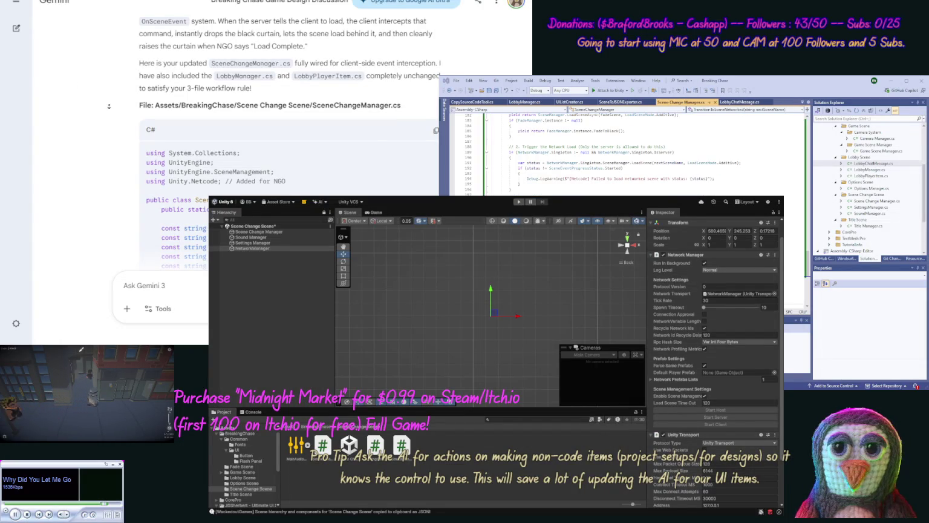
{"action": "scroll", "coordinate": [106, 130], "scroll_direction": "down", "scroll_amount": 3}
{"action": "scroll", "coordinate": [106, 130], "scroll_direction": "down", "scroll_amount": 10}
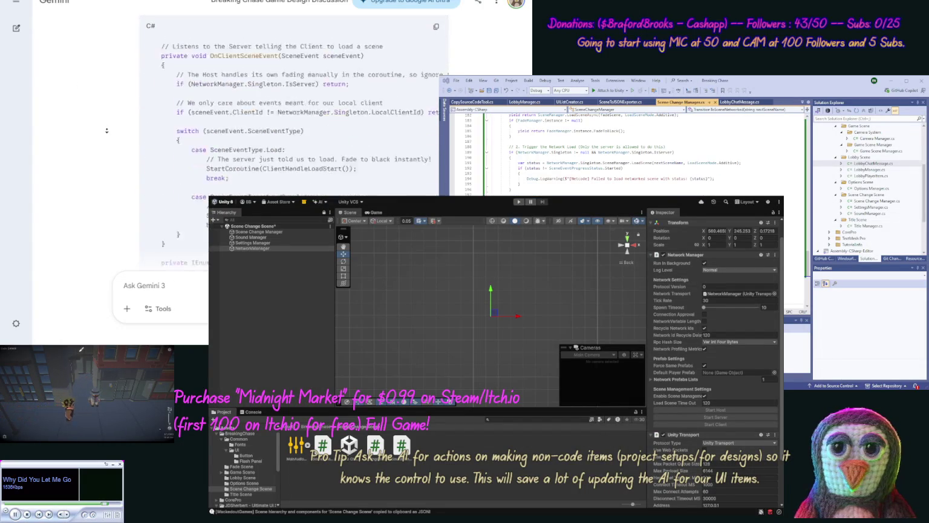
{"action": "scroll", "coordinate": [107, 131], "scroll_direction": "down", "scroll_amount": 15}
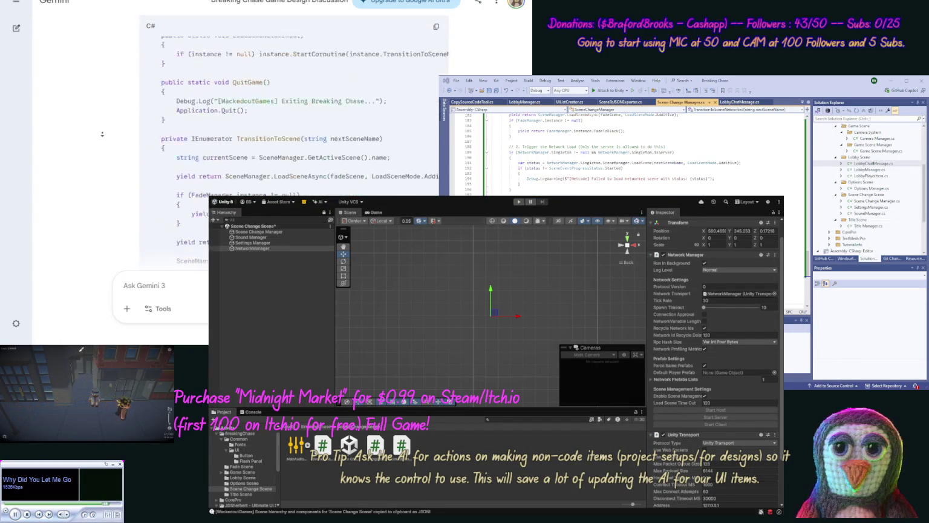
{"action": "scroll", "coordinate": [103, 134], "scroll_direction": "down", "scroll_amount": 15}
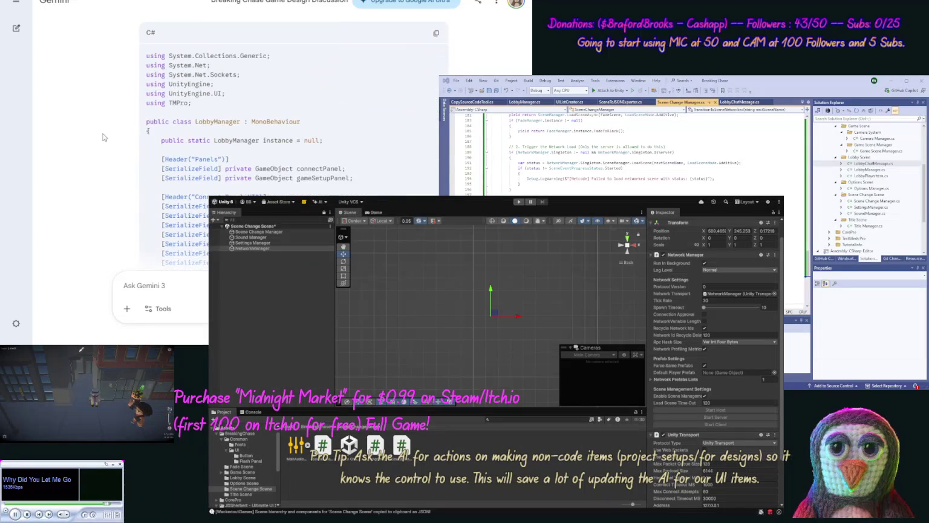
{"action": "scroll", "coordinate": [102, 109], "scroll_direction": "up", "scroll_amount": 1}
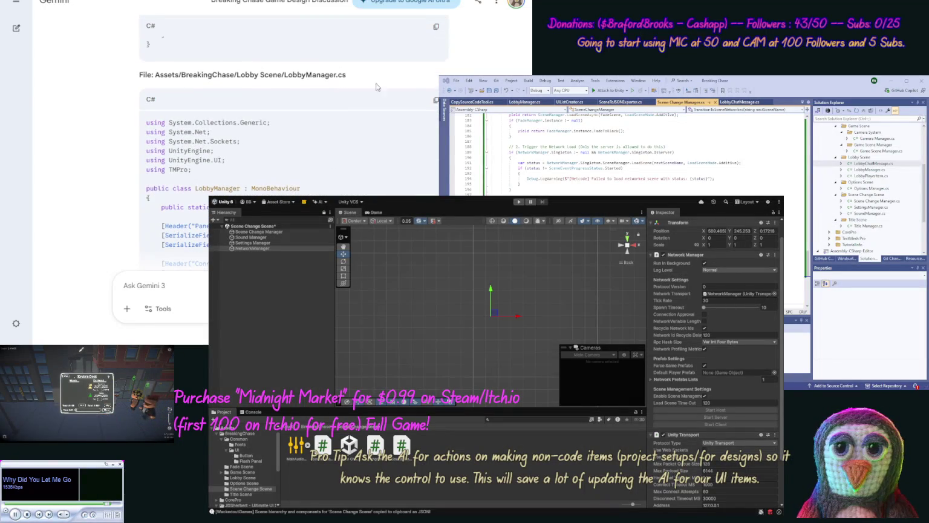
{"action": "left_click", "coordinate": [431, 100]}
{"action": "left_click", "coordinate": [869, 169]}
{"action": "left_click", "coordinate": [870, 169]}
{"action": "key", "text": "ctrl+a"}
{"action": "key", "text": "ctrl+v"}
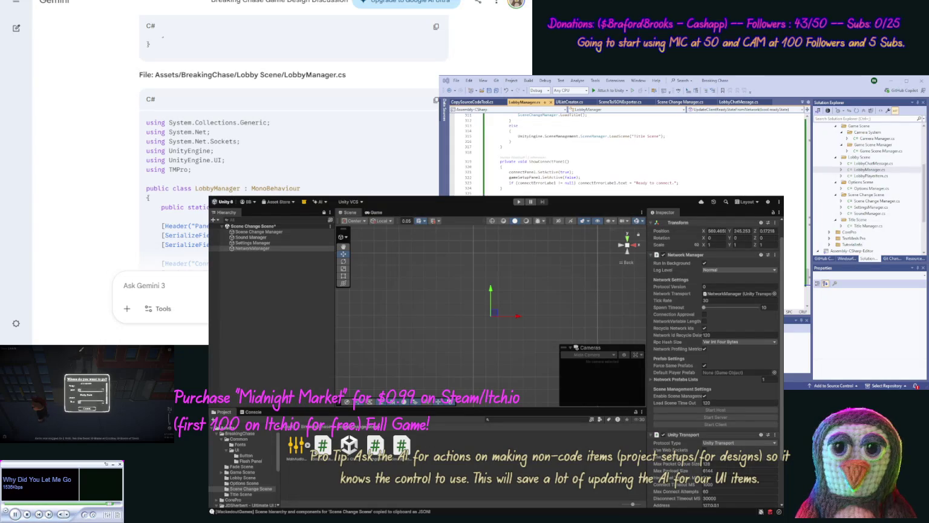
{"action": "scroll", "coordinate": [110, 136], "scroll_direction": "down", "scroll_amount": 15}
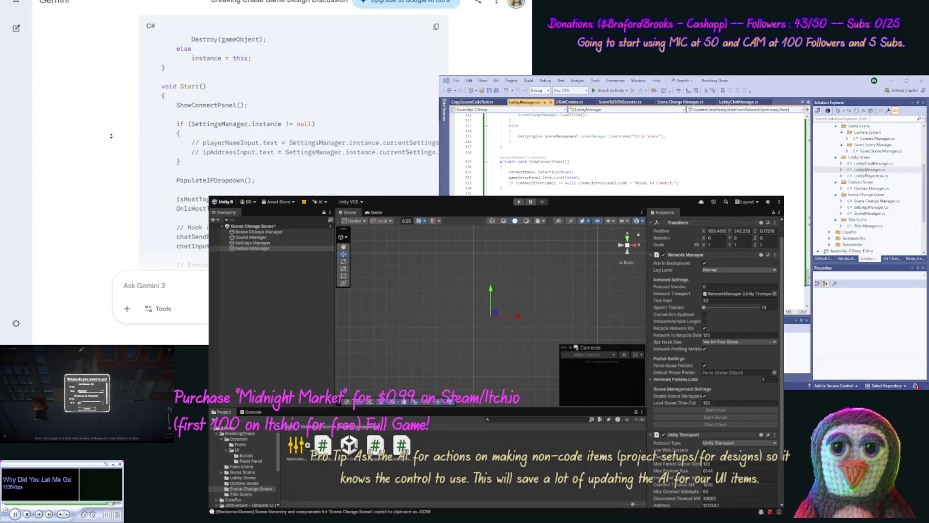
{"action": "scroll", "coordinate": [110, 137], "scroll_direction": "down", "scroll_amount": 15}
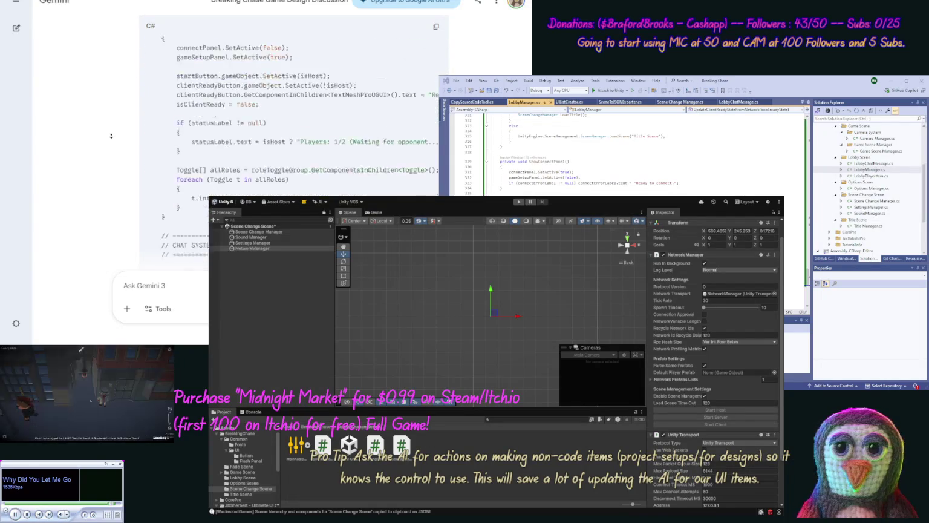
{"action": "scroll", "coordinate": [107, 135], "scroll_direction": "down", "scroll_amount": 15}
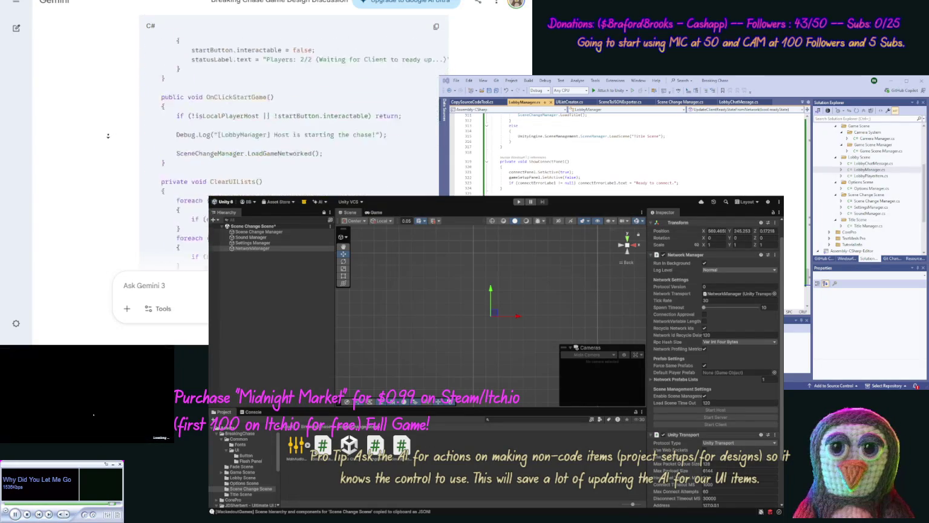
{"action": "scroll", "coordinate": [107, 136], "scroll_direction": "down", "scroll_amount": 10}
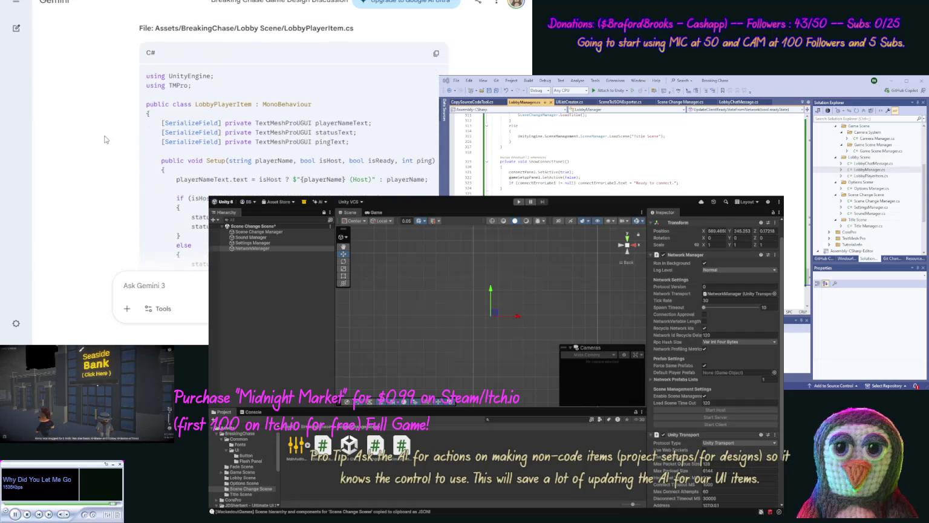
{"action": "left_click", "coordinate": [436, 53]}
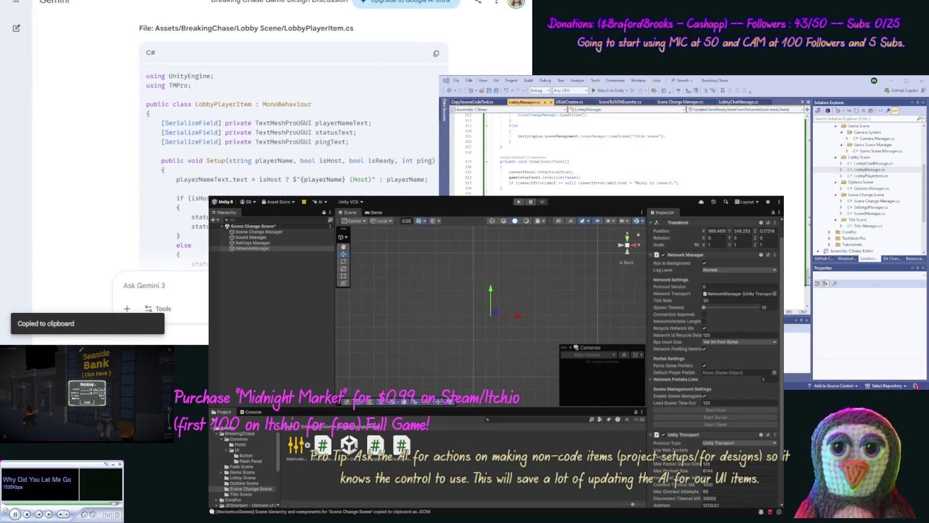
{"action": "double_click", "coordinate": [871, 176]}
{"action": "key", "text": "ctrl+a"}
{"action": "key", "text": "ctrl+v"}
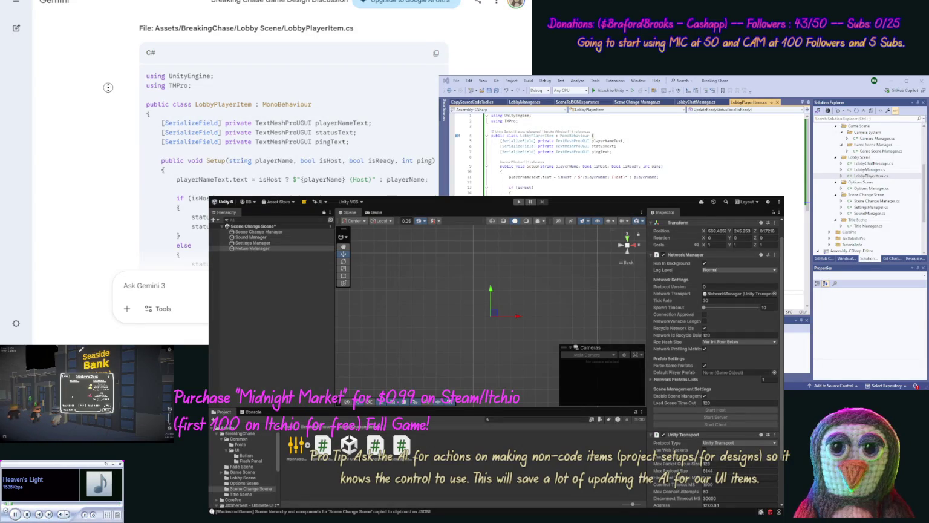
{"action": "scroll", "coordinate": [107, 87], "scroll_direction": "down", "scroll_amount": 5}
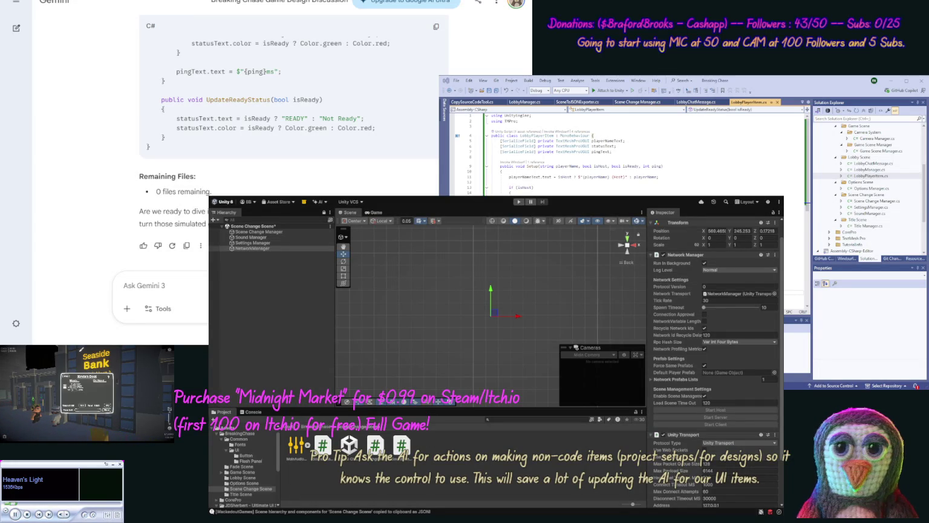
Send Gemini 'OK update' with the current LobbyManager.cs code pasted between [code] tags
{"action": "type", "text": "OK update [code"}
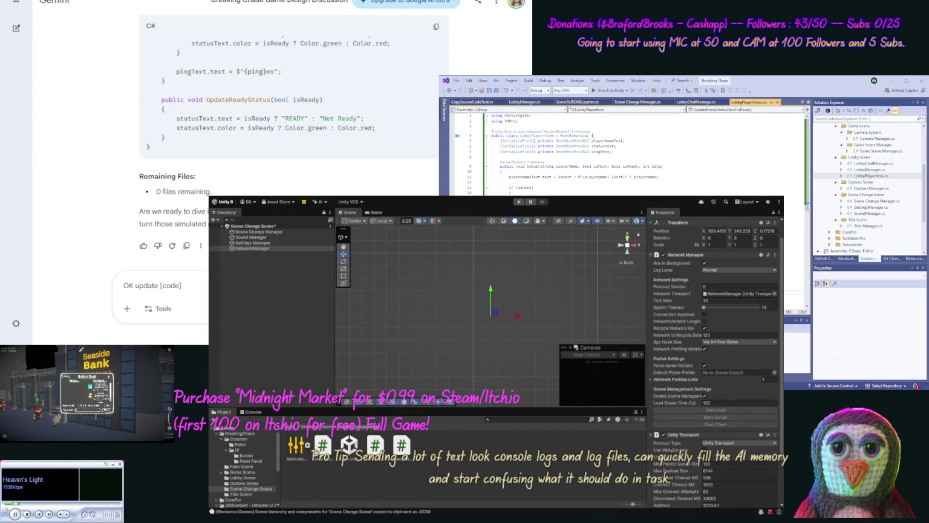
{"action": "left_click", "coordinate": [524, 102]}
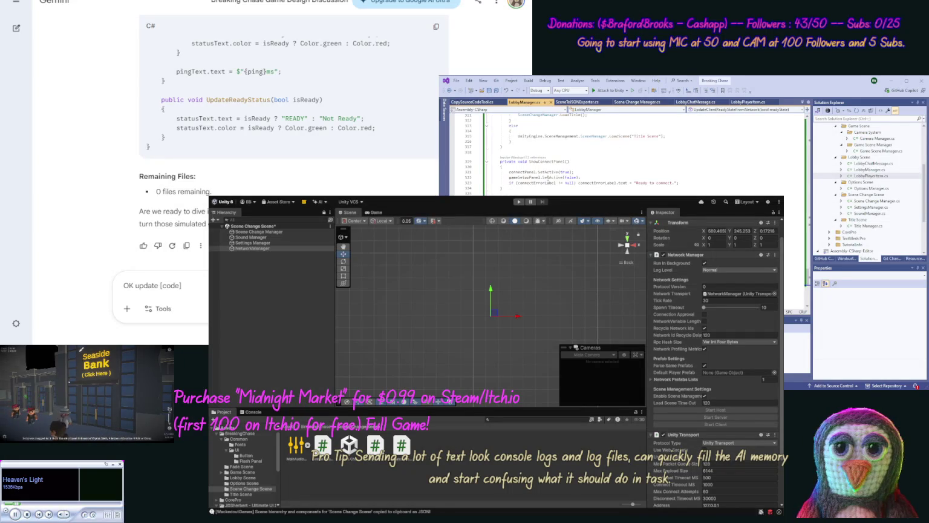
{"action": "scroll", "coordinate": [623, 151], "scroll_direction": "down", "scroll_amount": 1}
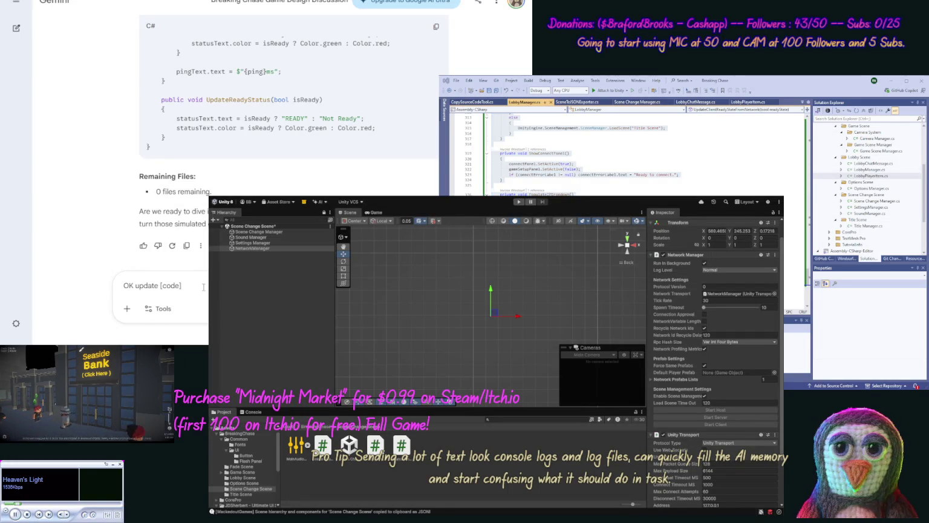
{"action": "key", "text": "ctrl+v"}
{"action": "type", "text": "[/cod"}
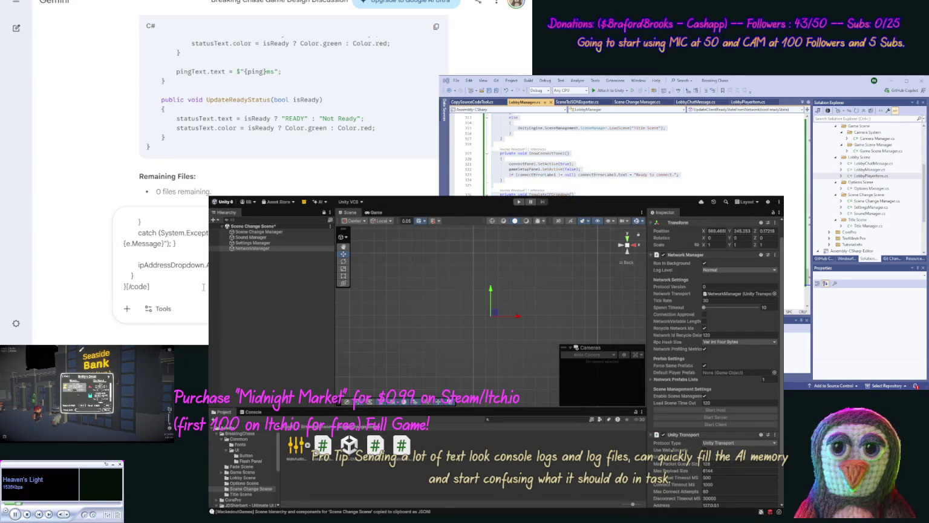
{"action": "key", "text": "Return"}
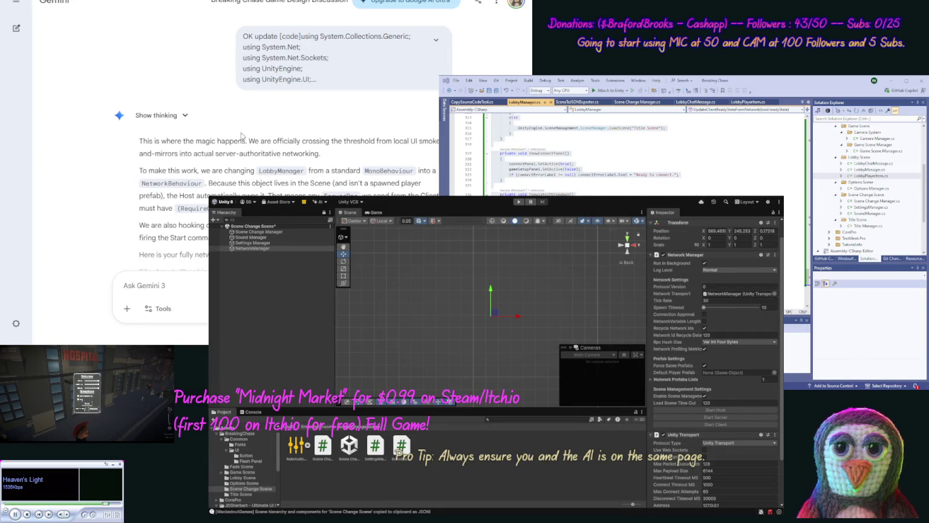
Replace all of LobbyManager.cs with Gemini's networked NetworkBehaviour version
{"action": "scroll", "coordinate": [92, 122], "scroll_direction": "down", "scroll_amount": 3}
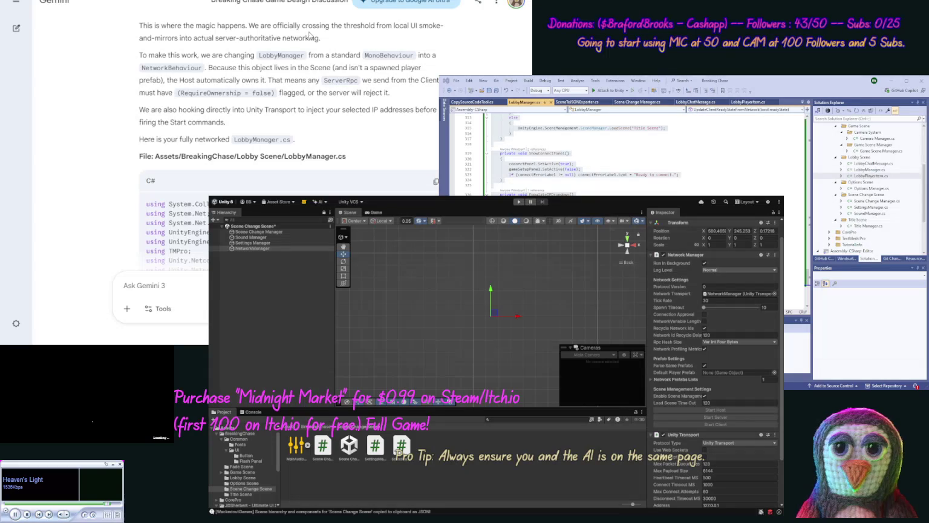
{"action": "left_click", "coordinate": [435, 181]}
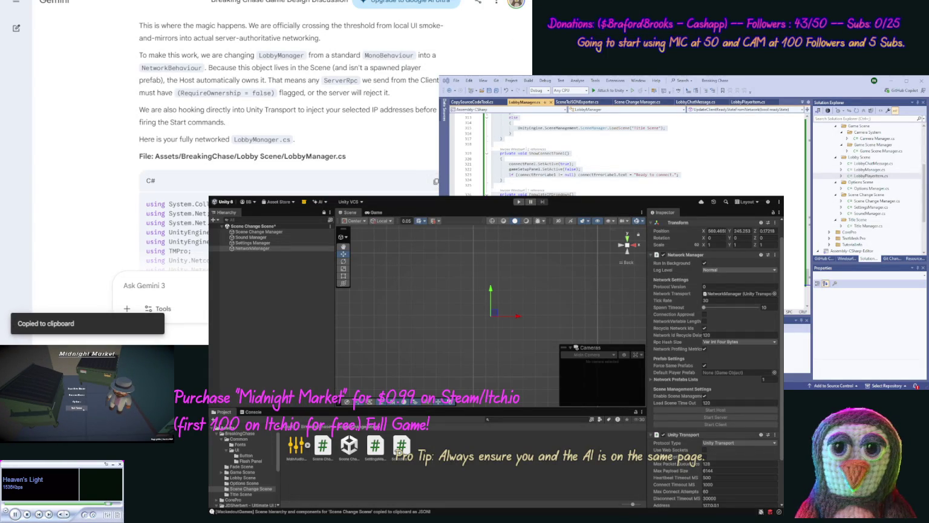
{"action": "left_click", "coordinate": [678, 184]}
{"action": "key", "text": "ctrl+a"}
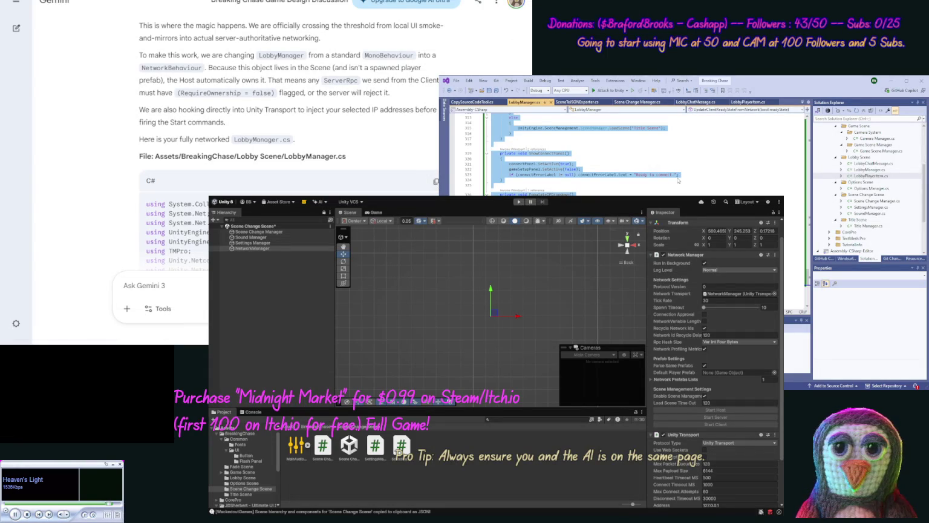
{"action": "key", "text": "ctrl+v"}
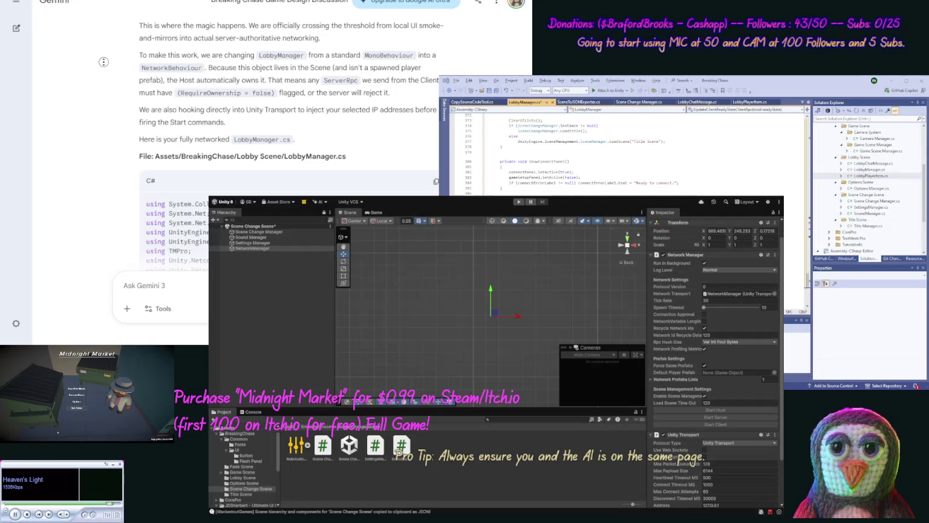
Read the rest of Gemini's reply down to its closing next-step note
{"action": "scroll", "coordinate": [107, 116], "scroll_direction": "down", "scroll_amount": 10}
{"action": "scroll", "coordinate": [106, 116], "scroll_direction": "down", "scroll_amount": 10}
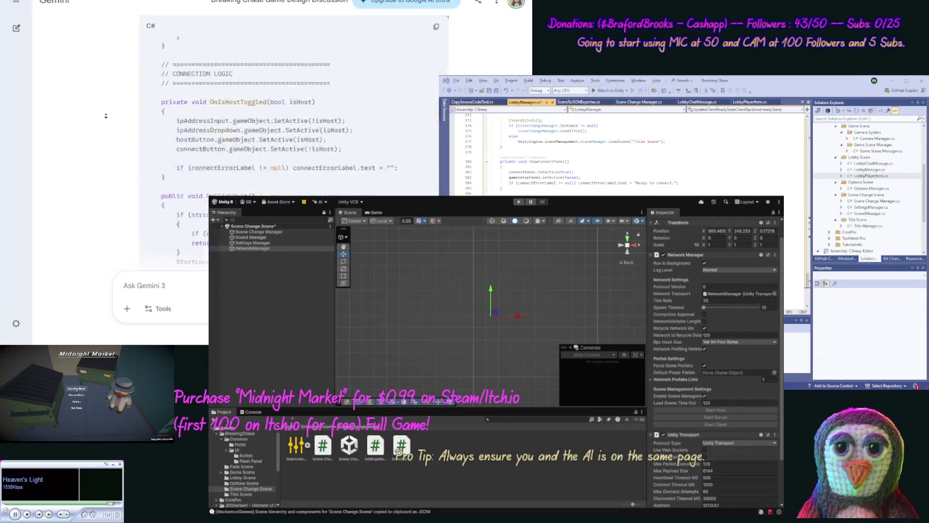
{"action": "scroll", "coordinate": [105, 115], "scroll_direction": "down", "scroll_amount": 10}
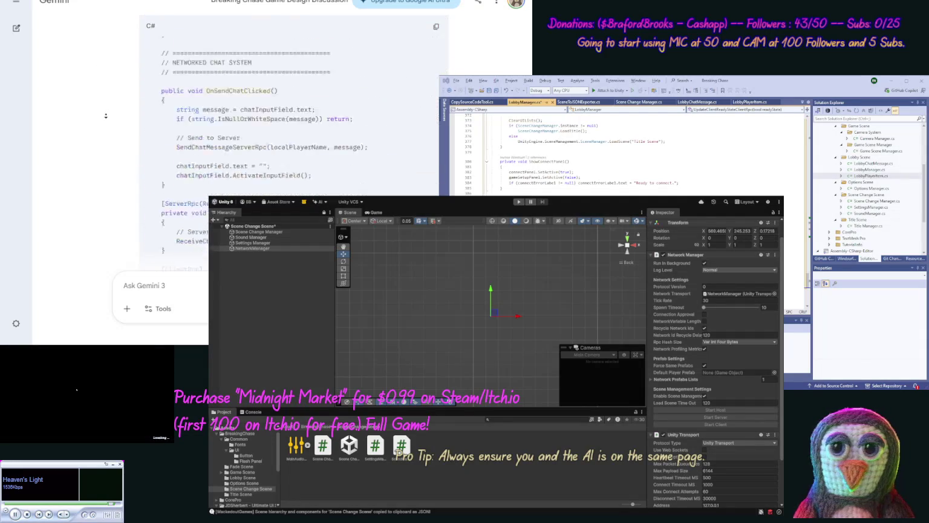
{"action": "scroll", "coordinate": [103, 116], "scroll_direction": "down", "scroll_amount": 10}
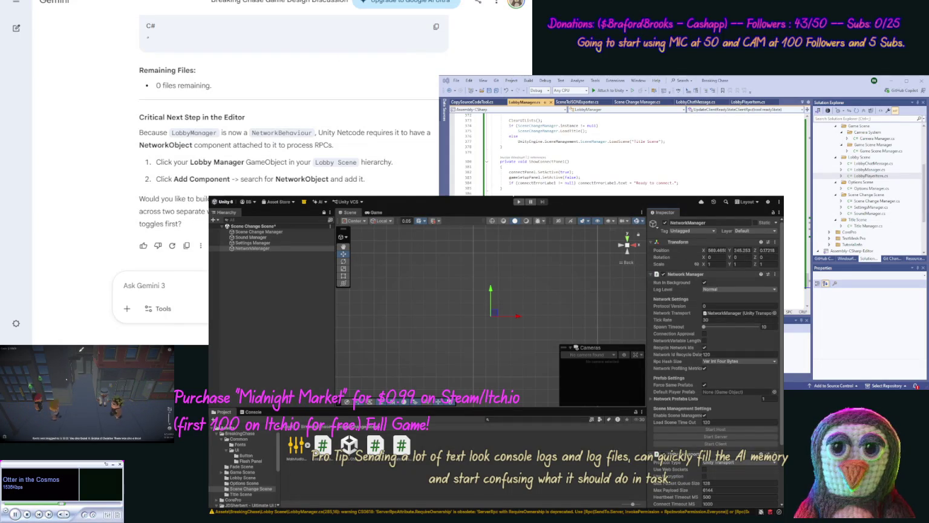
Open the Lobby Scene, add a NetworkObject component to Lobby Manager, and save the scene
{"action": "left_click", "coordinate": [242, 478]}
{"action": "left_click", "coordinate": [298, 447]}
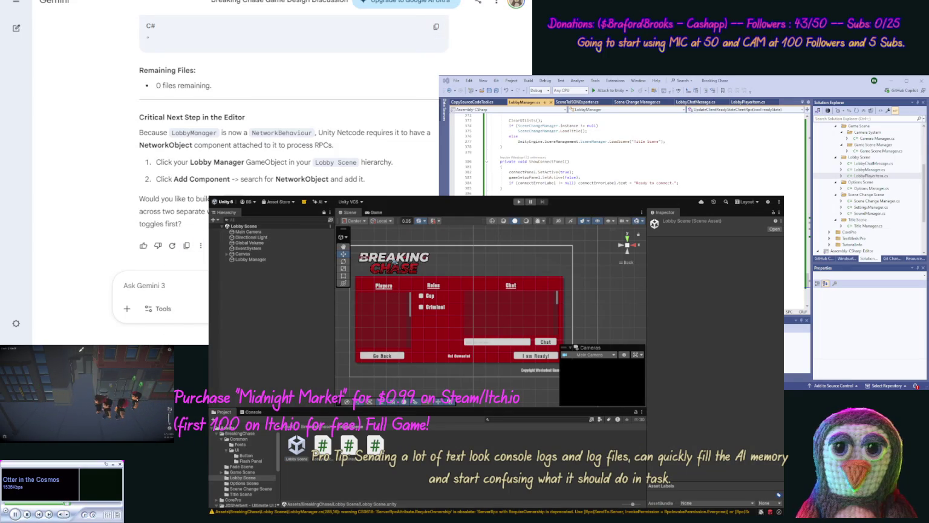
{"action": "left_click", "coordinate": [270, 258]}
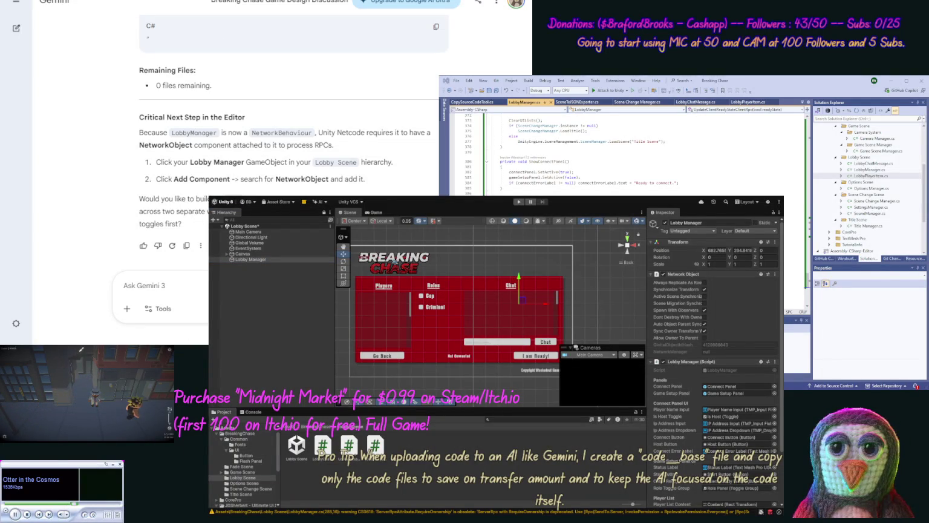
{"action": "left_click", "coordinate": [250, 259]}
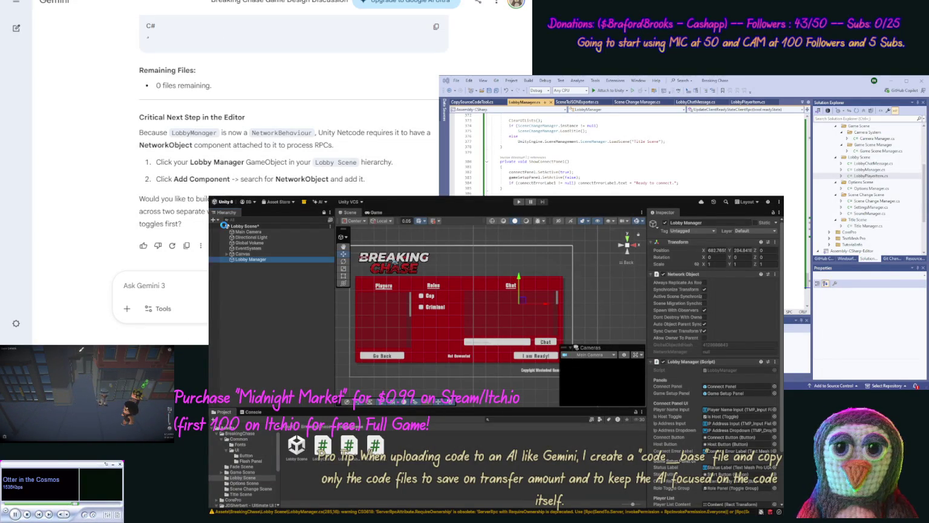
{"action": "key", "text": "ctrl+s"}
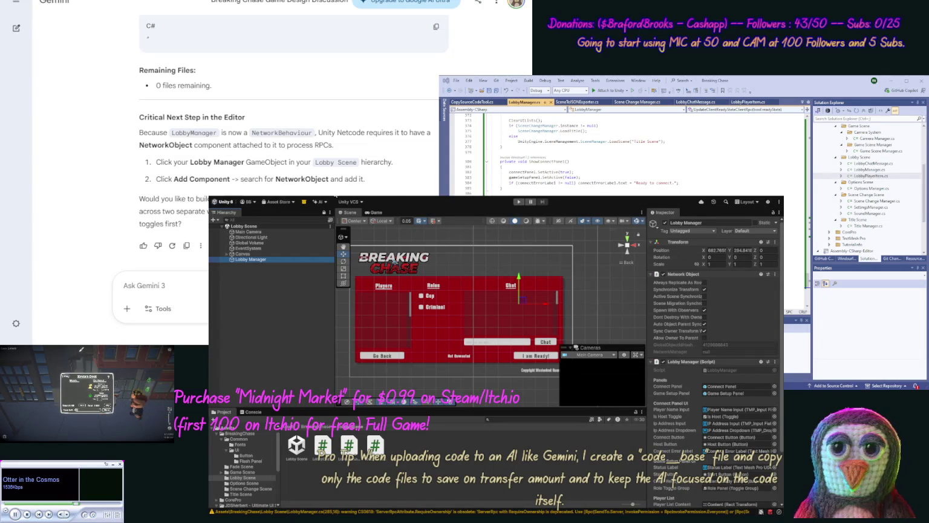
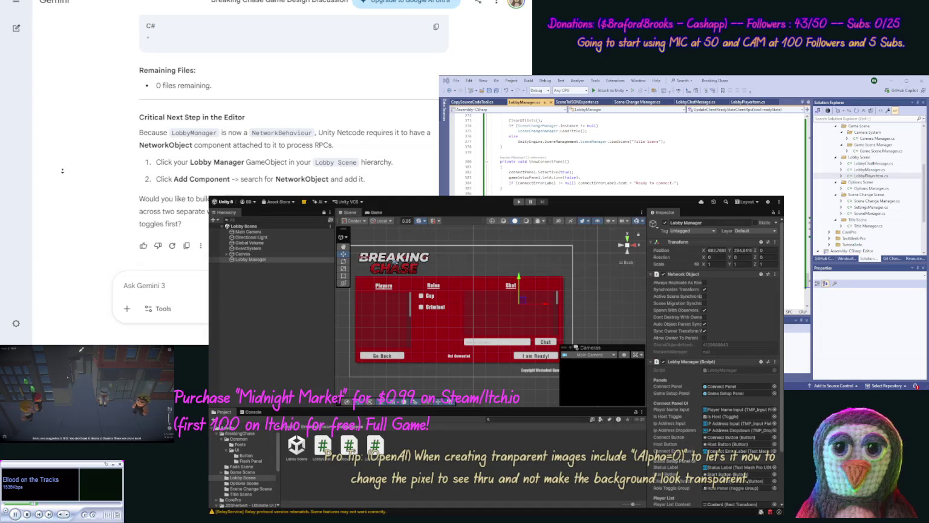
{"action": "middle_click", "coordinate": [62, 172]}
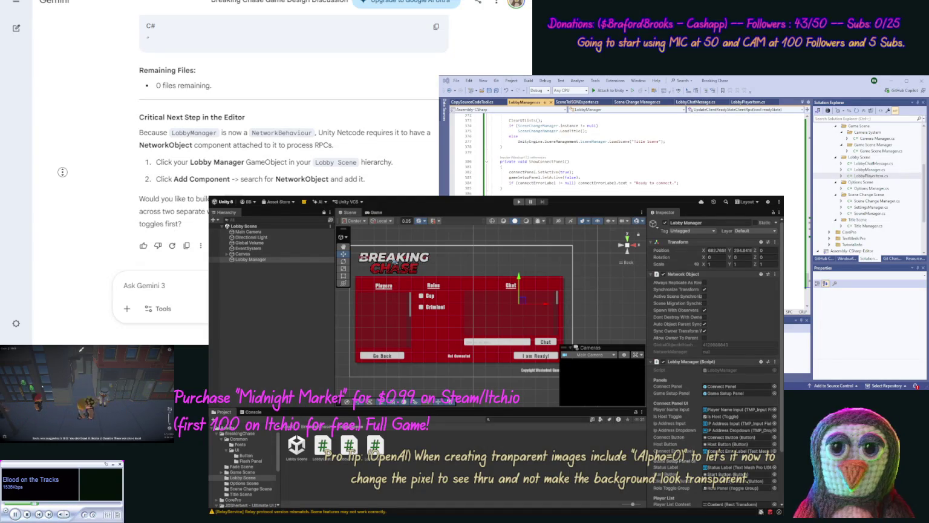